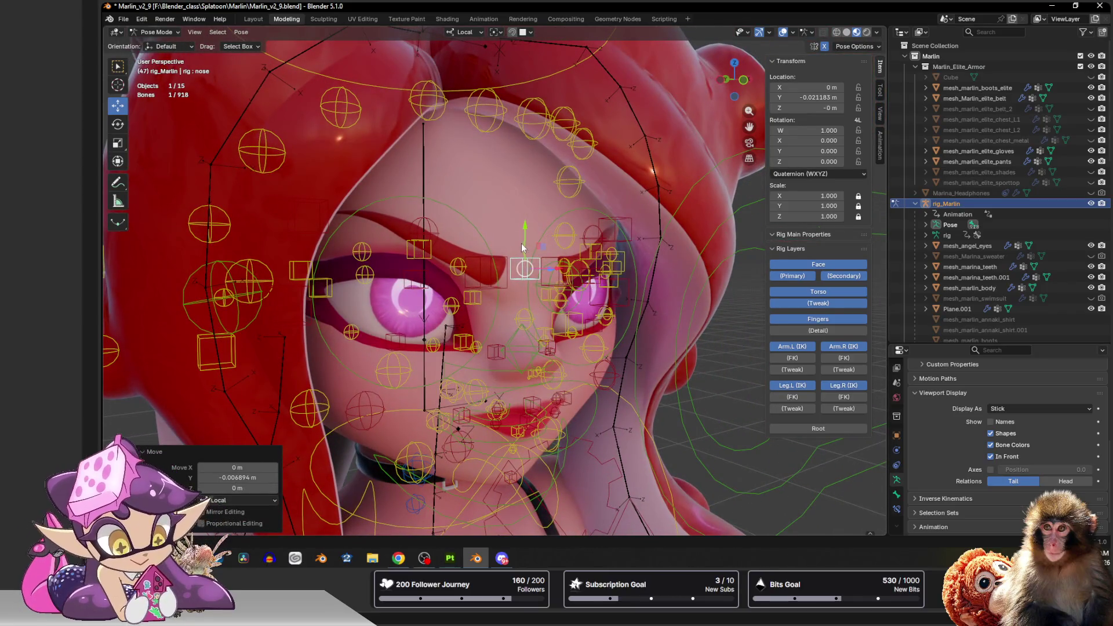
{"action": "scroll", "coordinate": [496, 246], "scroll_direction": "up", "scroll_amount": 3}
Nudge the right eyebrow bone slightly, return to Object Mode and select the body mesh.
{"action": "middle_click_drag", "start_coordinate": [496, 250], "coordinate": [522, 270]}
{"action": "left_click", "coordinate": [497, 257]}
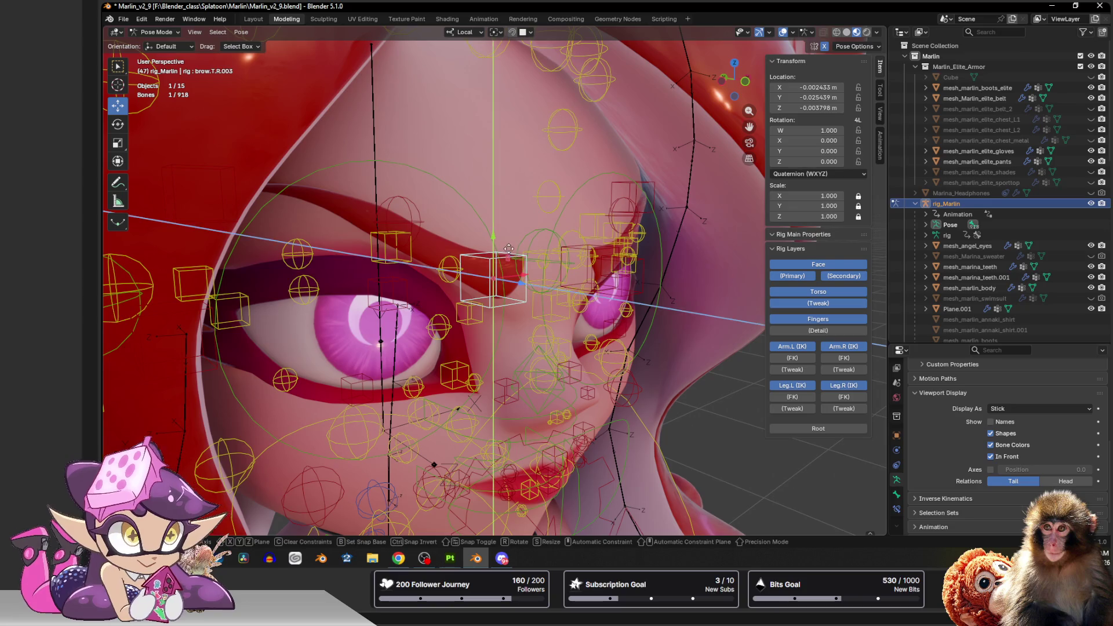
{"action": "left_click_drag", "start_coordinate": [510, 266], "coordinate": [498, 258]}
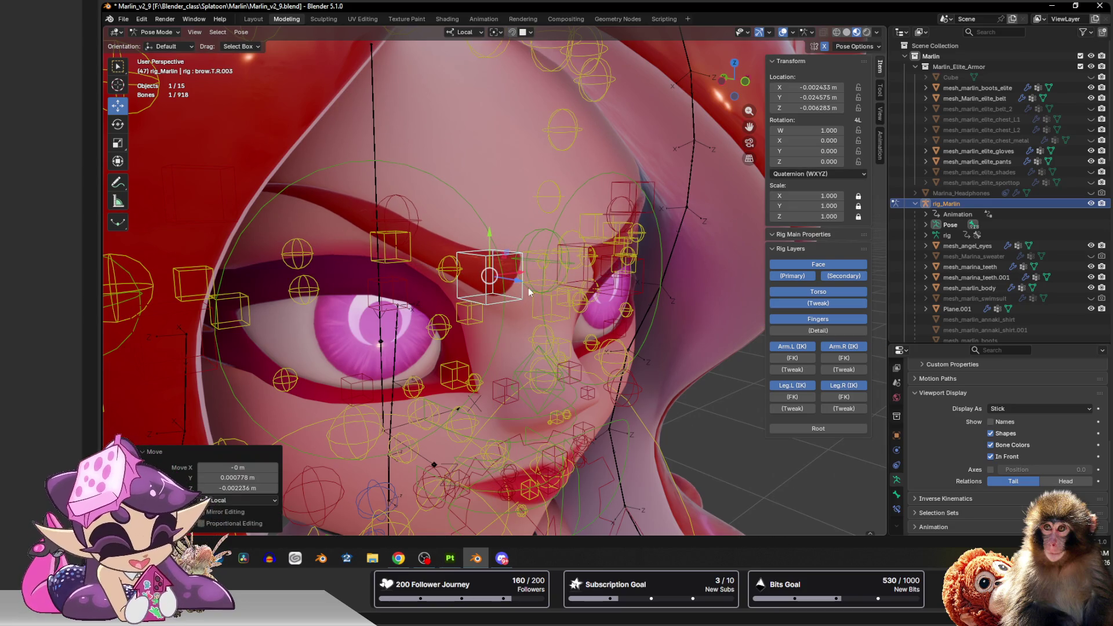
{"action": "key", "text": "ctrl+Tab"}
{"action": "scroll", "coordinate": [522, 278], "scroll_direction": "up", "scroll_amount": 4}
{"action": "left_click", "coordinate": [495, 237]}
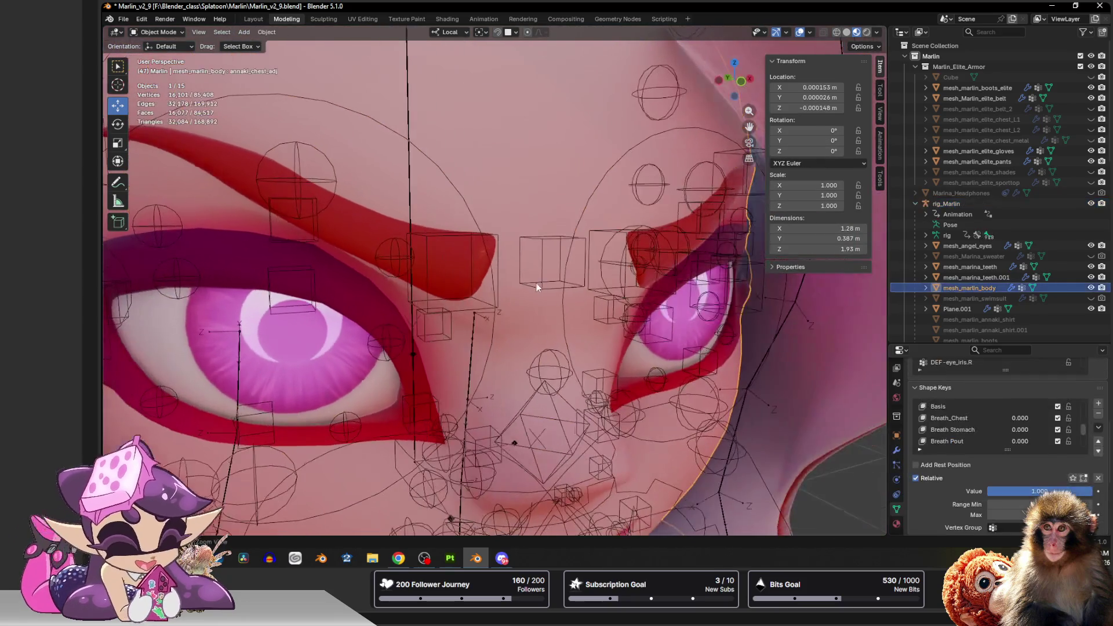
Edit the body mesh and nudge two brow-area vertices slightly along Y, checking from several angles.
{"action": "key", "text": "Tab"}
{"action": "mouse_move", "coordinate": [414, 299]}
{"action": "middle_mouse_down"}
{"action": "mouse_move", "coordinate": [521, 296]}
{"action": "mouse_move", "coordinate": [619, 156]}
{"action": "middle_mouse_up"}
{"action": "left_click", "coordinate": [579, 285]}
{"action": "left_click_drag", "start_coordinate": [649, 73], "coordinate": [640, 74]}
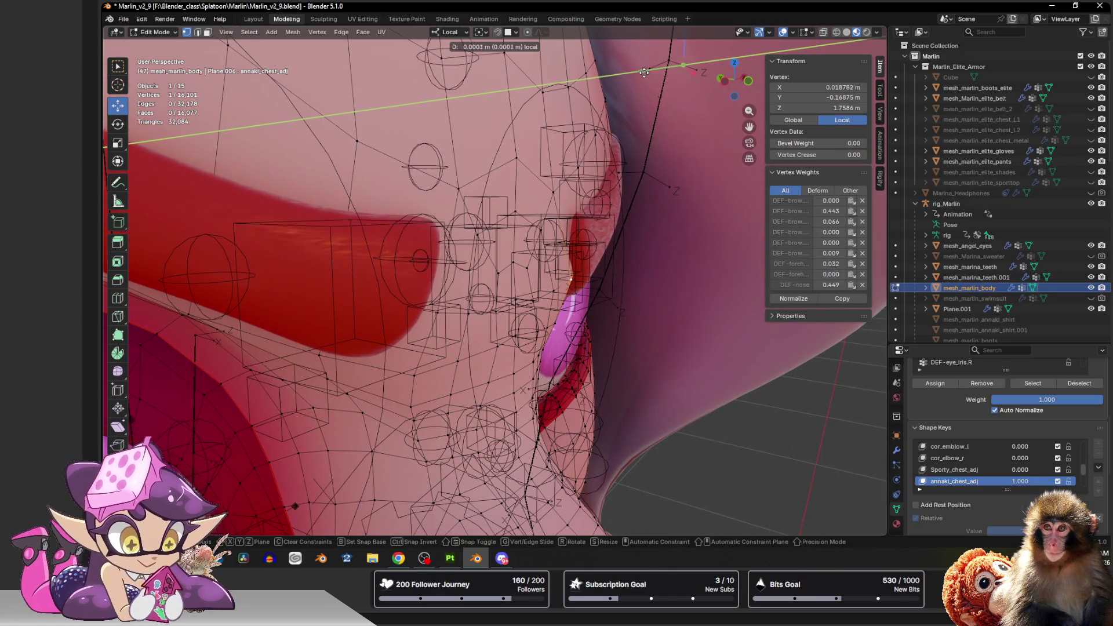
{"action": "left_click", "coordinate": [562, 216]}
{"action": "mouse_move", "coordinate": [557, 191]}
{"action": "middle_mouse_down"}
{"action": "mouse_move", "coordinate": [564, 227]}
{"action": "mouse_move", "coordinate": [553, 207]}
{"action": "mouse_move", "coordinate": [452, 224]}
{"action": "mouse_move", "coordinate": [537, 206]}
{"action": "mouse_move", "coordinate": [541, 219]}
{"action": "middle_mouse_up"}
{"action": "scroll", "coordinate": [487, 218], "scroll_direction": "down", "scroll_amount": 3}
{"action": "scroll", "coordinate": [455, 225], "scroll_direction": "up", "scroll_amount": 2}
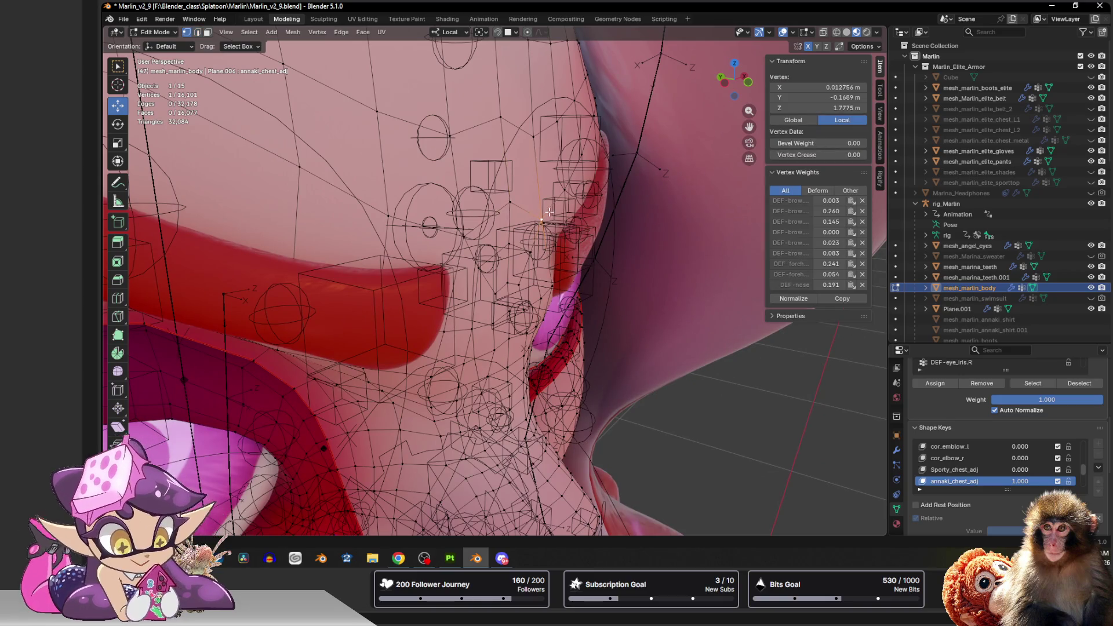
{"action": "middle_click_drag", "start_coordinate": [698, 96], "coordinate": [640, 158]}
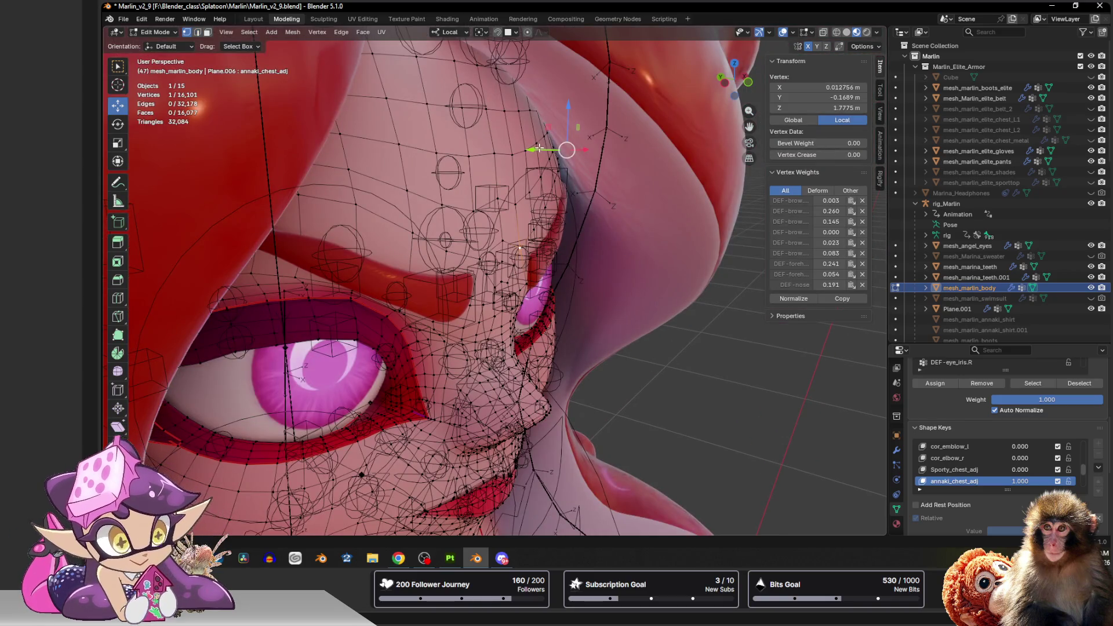
{"action": "left_click_drag", "start_coordinate": [540, 150], "coordinate": [545, 148]}
{"action": "mouse_move", "coordinate": [545, 148]}
{"action": "middle_mouse_down"}
{"action": "mouse_move", "coordinate": [548, 163]}
{"action": "mouse_move", "coordinate": [494, 180]}
{"action": "middle_mouse_up"}
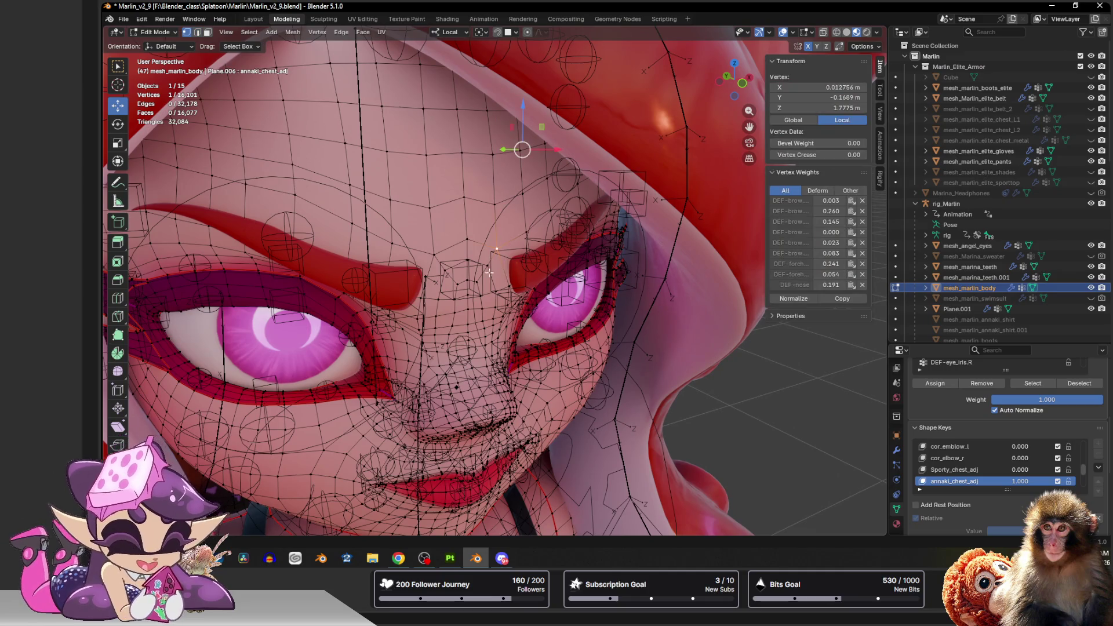
Return to posing the rig, select the brow bone, select all bones then deselect them.
{"action": "key", "text": "Tab"}
{"action": "left_click", "coordinate": [510, 263]}
{"action": "left_click", "coordinate": [508, 263]}
{"action": "key", "text": "a"}
{"action": "scroll", "coordinate": [472, 306], "scroll_direction": "up", "scroll_amount": 1}
{"action": "mouse_move", "coordinate": [473, 306]}
{"action": "middle_mouse_down"}
{"action": "mouse_move", "coordinate": [425, 288]}
{"action": "mouse_move", "coordinate": [436, 305]}
{"action": "middle_mouse_up"}
{"action": "scroll", "coordinate": [425, 287], "scroll_direction": "up", "scroll_amount": 2}
{"action": "key", "text": "alt+a"}
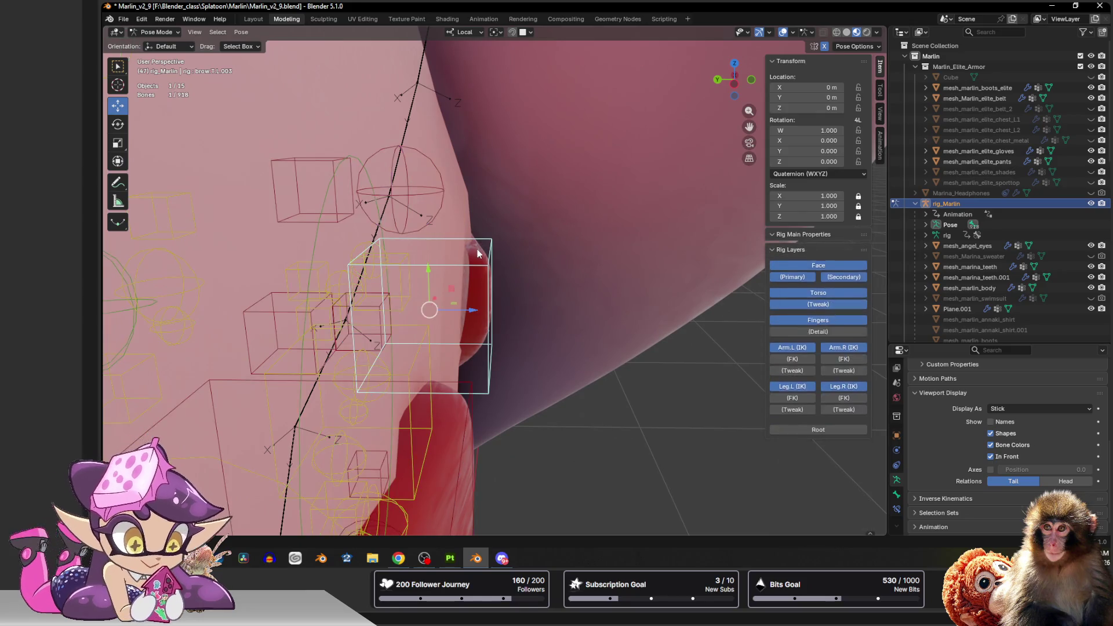
Briefly edit the eyebrow plane mesh, then return to Object Mode facing the head.
{"action": "left_click", "coordinate": [478, 253]}
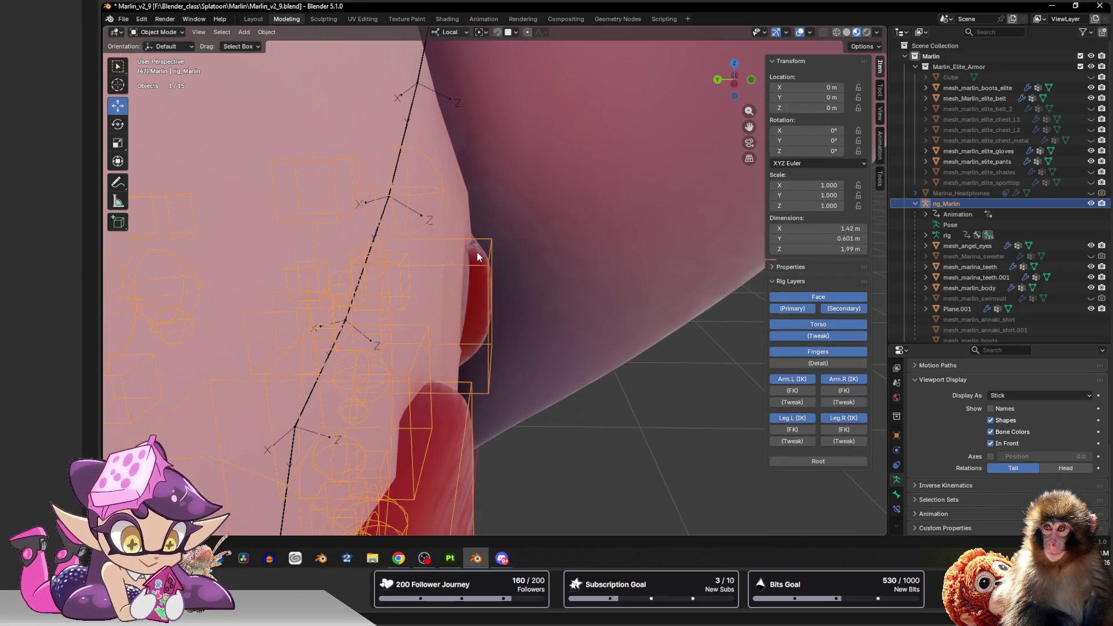
{"action": "key", "text": "Tab"}
{"action": "middle_click_drag", "start_coordinate": [478, 252], "coordinate": [469, 265]}
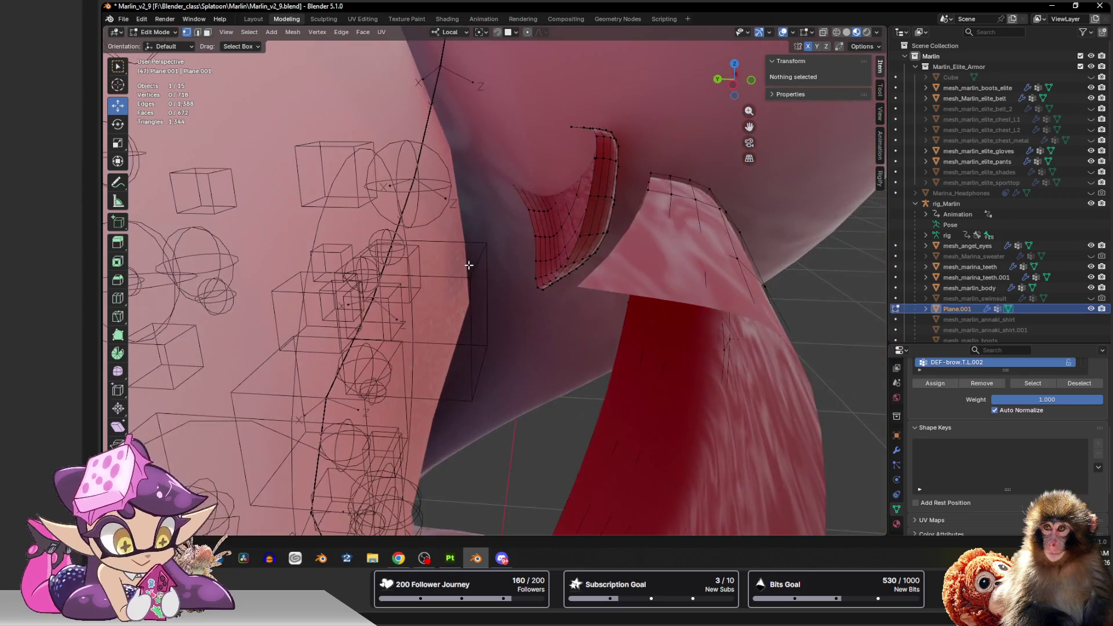
{"action": "key", "text": "Tab"}
{"action": "mouse_move", "coordinate": [582, 278]}
{"action": "middle_mouse_down"}
{"action": "mouse_move", "coordinate": [454, 227]}
{"action": "mouse_move", "coordinate": [511, 304]}
{"action": "middle_mouse_up"}
Inspect the hair rig and main head bone in Pose Mode, then enter Edit Mode on Plane.001.
{"action": "left_click", "coordinate": [377, 130]}
{"action": "key", "text": "ctrl+Tab"}
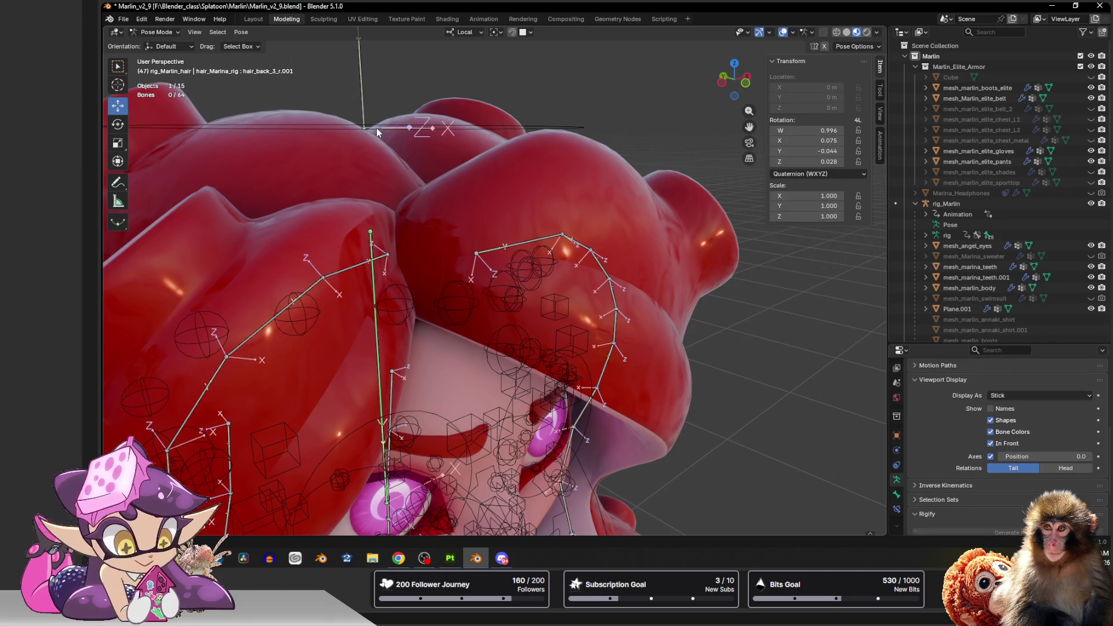
{"action": "left_click", "coordinate": [322, 128]}
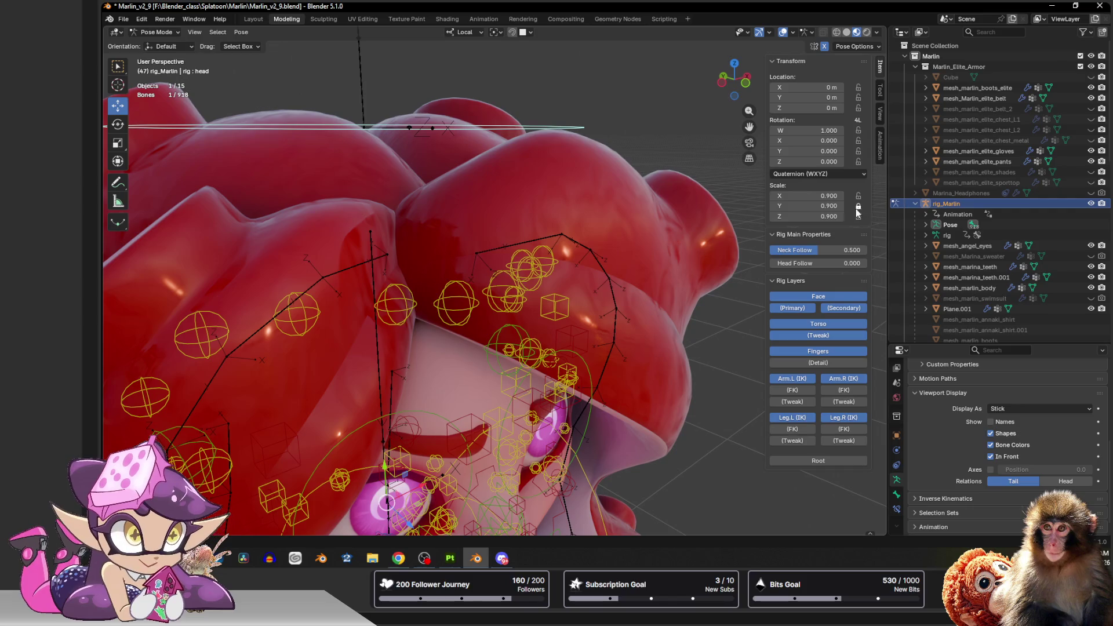
{"action": "key", "text": "ctrl+Tab"}
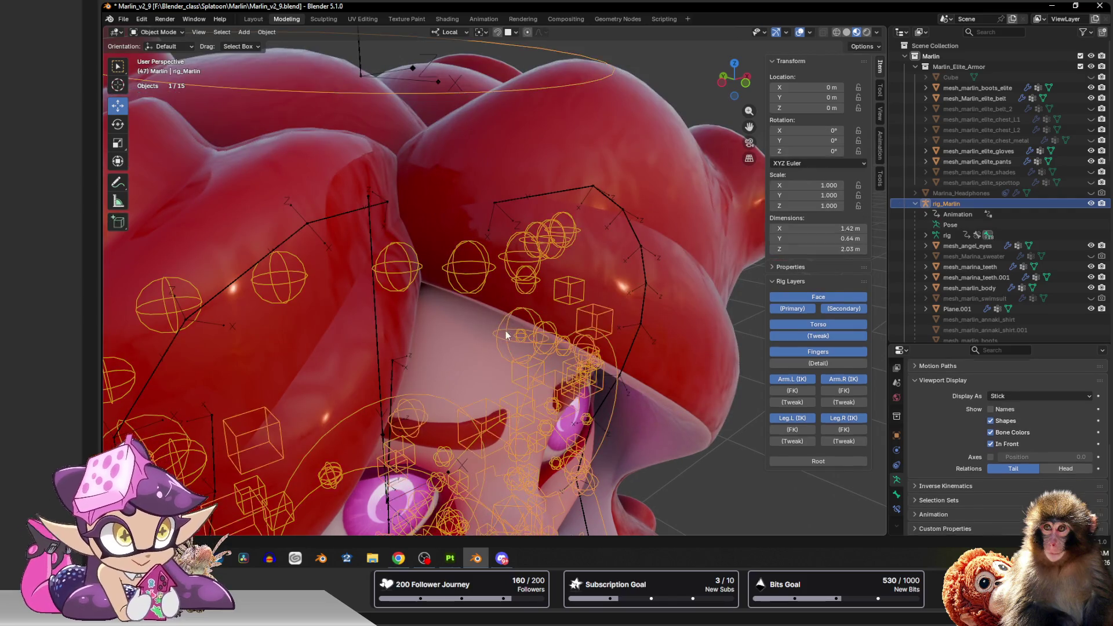
{"action": "scroll", "coordinate": [487, 261], "scroll_direction": "up", "scroll_amount": 5}
{"action": "scroll", "coordinate": [483, 233], "scroll_direction": "down", "scroll_amount": 5}
{"action": "middle_click_drag", "start_coordinate": [475, 236], "coordinate": [390, 217]}
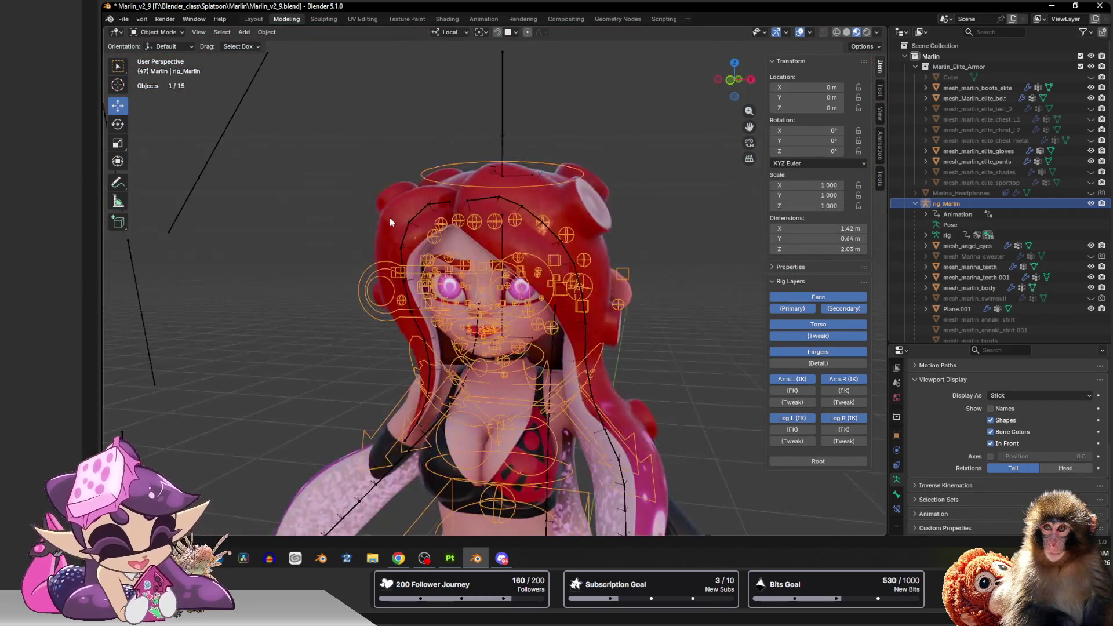
{"action": "scroll", "coordinate": [479, 223], "scroll_direction": "up", "scroll_amount": 6}
{"action": "scroll", "coordinate": [477, 225], "scroll_direction": "down", "scroll_amount": 4}
{"action": "scroll", "coordinate": [444, 216], "scroll_direction": "up", "scroll_amount": 6}
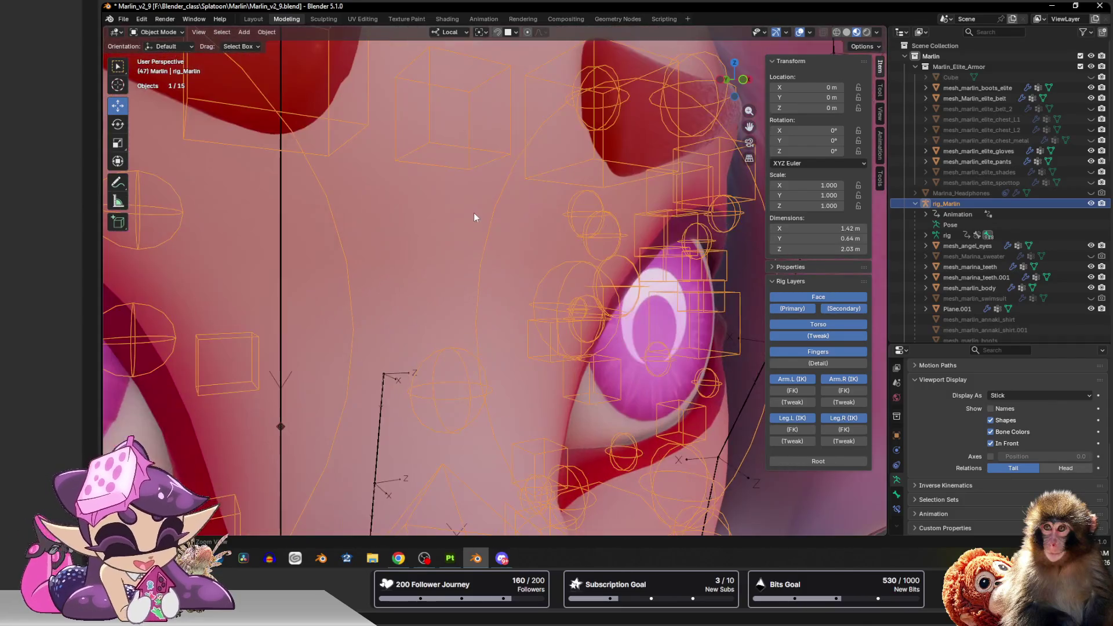
{"action": "mouse_move", "coordinate": [475, 213]}
{"action": "middle_mouse_down"}
{"action": "mouse_move", "coordinate": [481, 322]}
{"action": "mouse_move", "coordinate": [445, 305]}
{"action": "middle_mouse_up"}
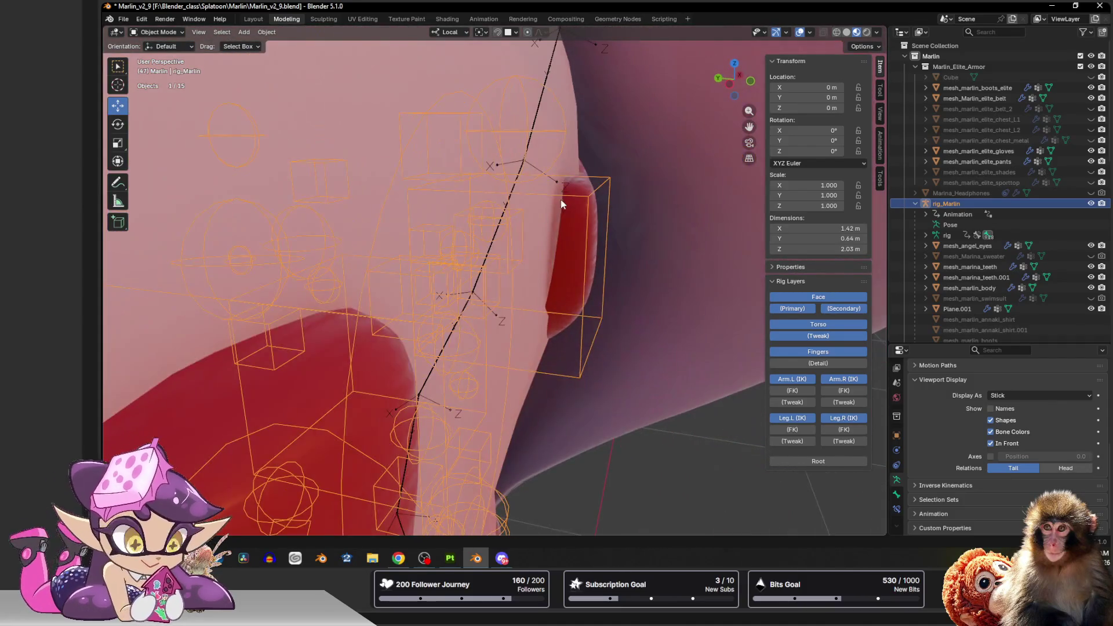
{"action": "left_click", "coordinate": [562, 199]}
{"action": "key", "text": "Tab"}
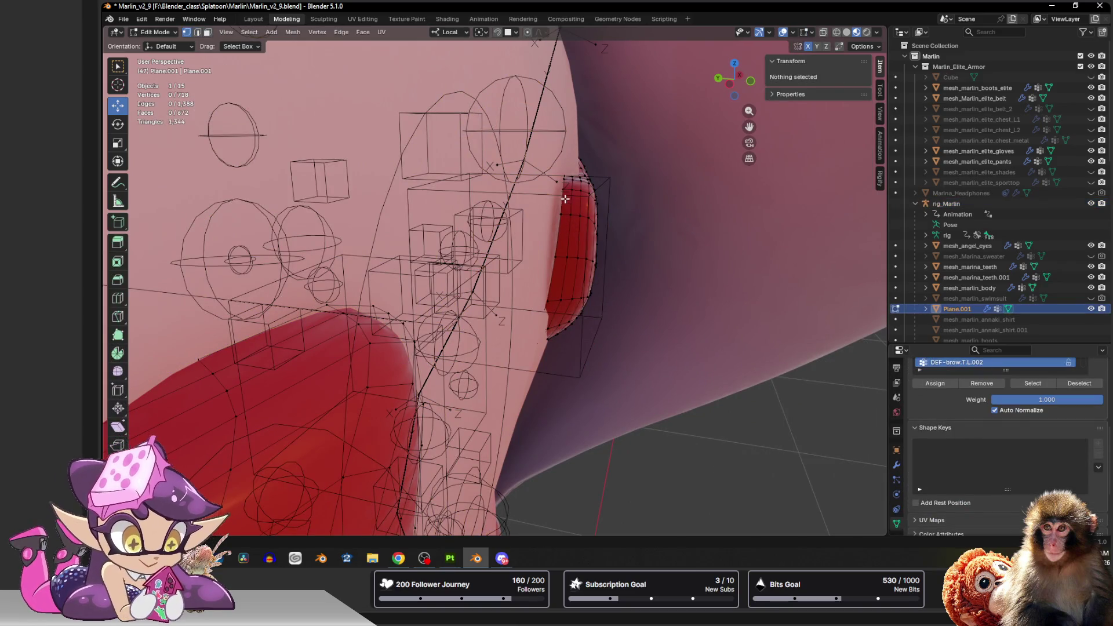
Slide an eyebrow plane vertex along Y, then repeat with smooth proportional falloff.
{"action": "left_click", "coordinate": [563, 190]}
{"action": "key", "text": "g"}
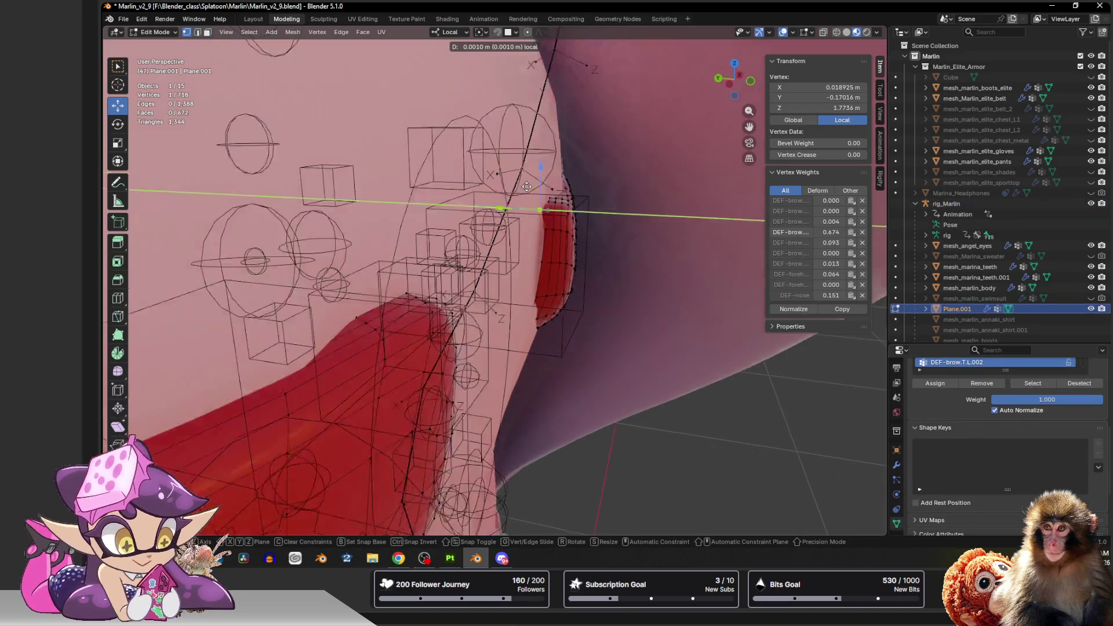
{"action": "key", "text": "Escape"}
{"action": "middle_click_drag", "start_coordinate": [539, 187], "coordinate": [547, 211]}
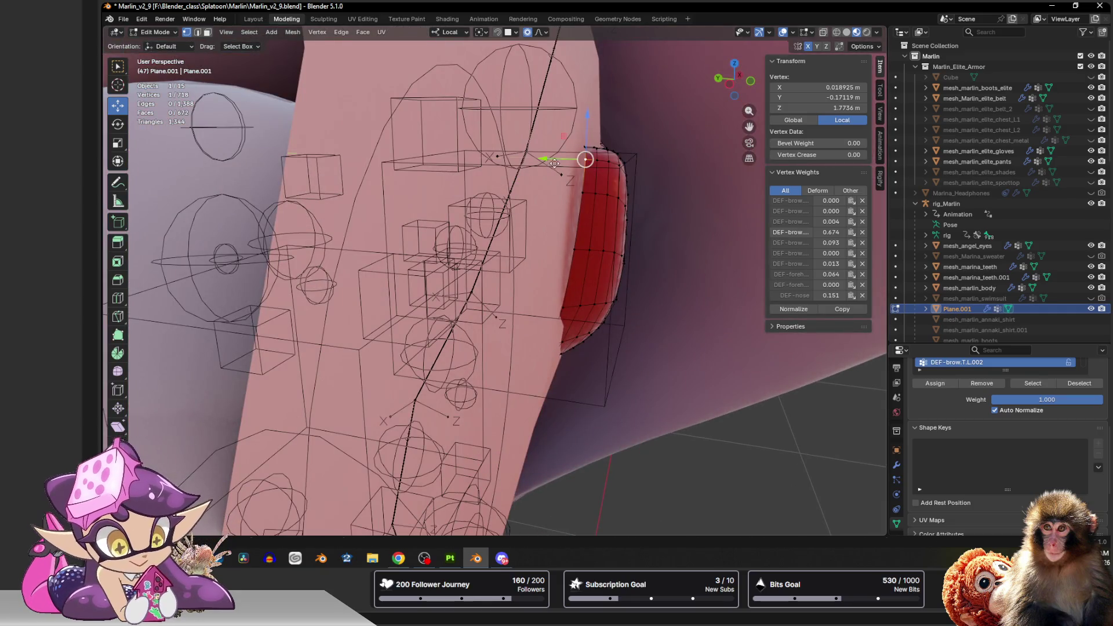
{"action": "left_click_drag", "start_coordinate": [548, 161], "coordinate": [541, 165]}
{"action": "left_click", "coordinate": [541, 166]}
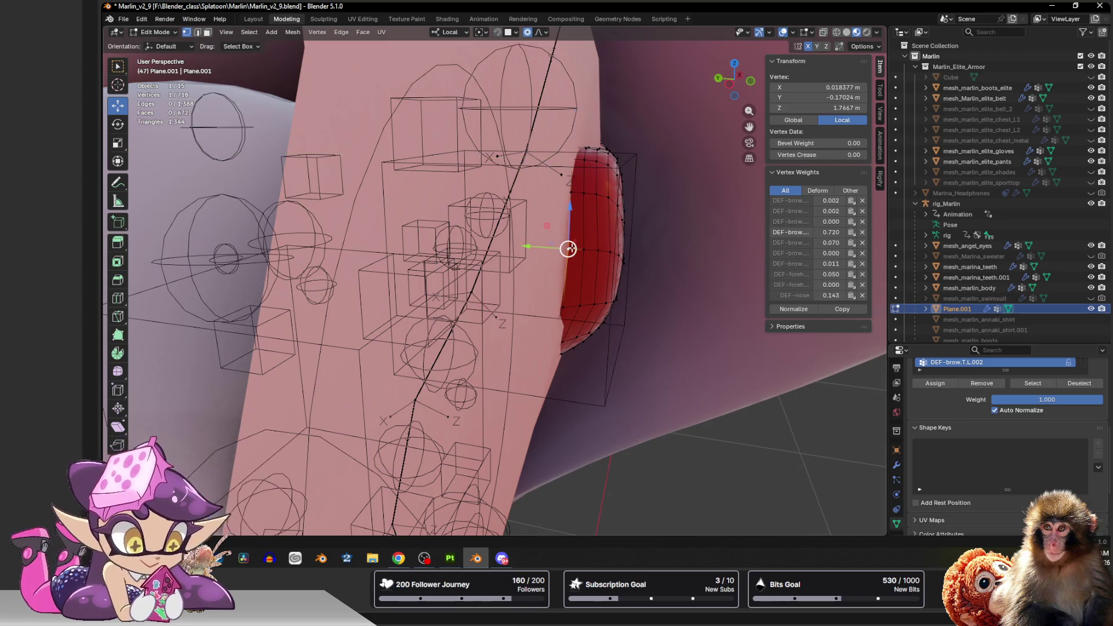
{"action": "key", "text": "g"}
{"action": "key", "text": "y"}
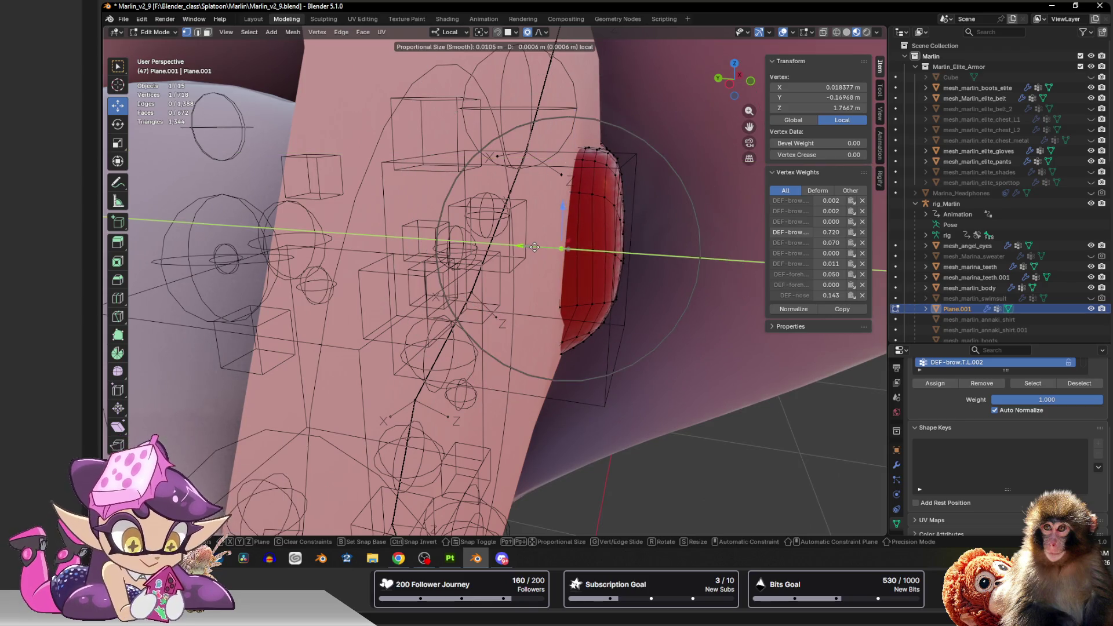
{"action": "left_click", "coordinate": [536, 248]}
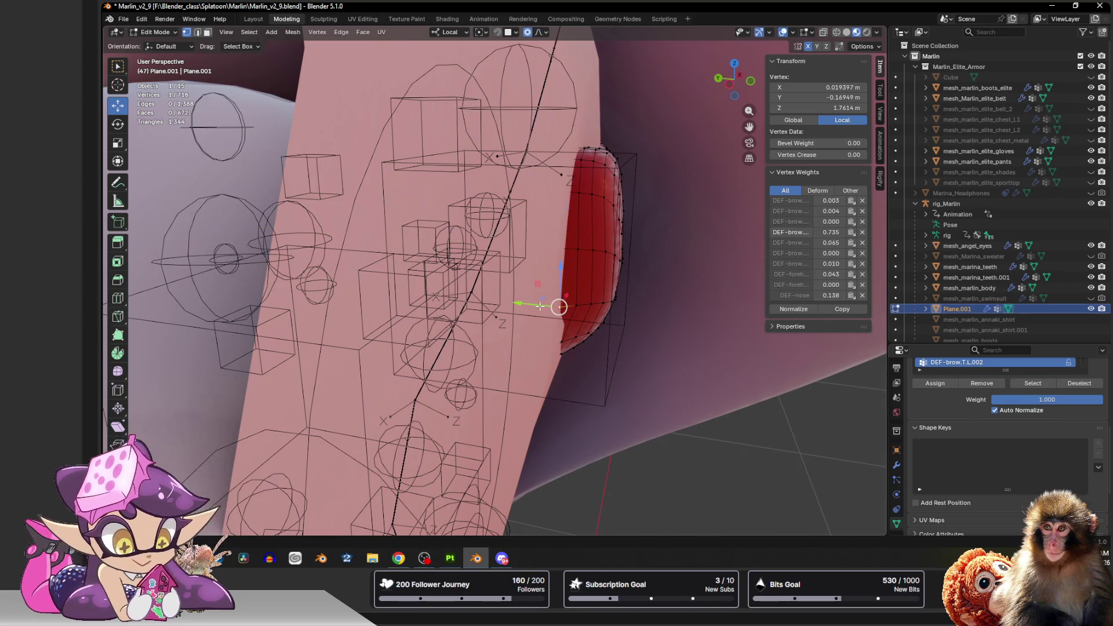
Move the lower eyebrow vertex along Y, check the brow, then switch to the body mesh in Object Mode.
{"action": "key", "text": "g"}
{"action": "key", "text": "y"}
{"action": "left_click", "coordinate": [533, 303]}
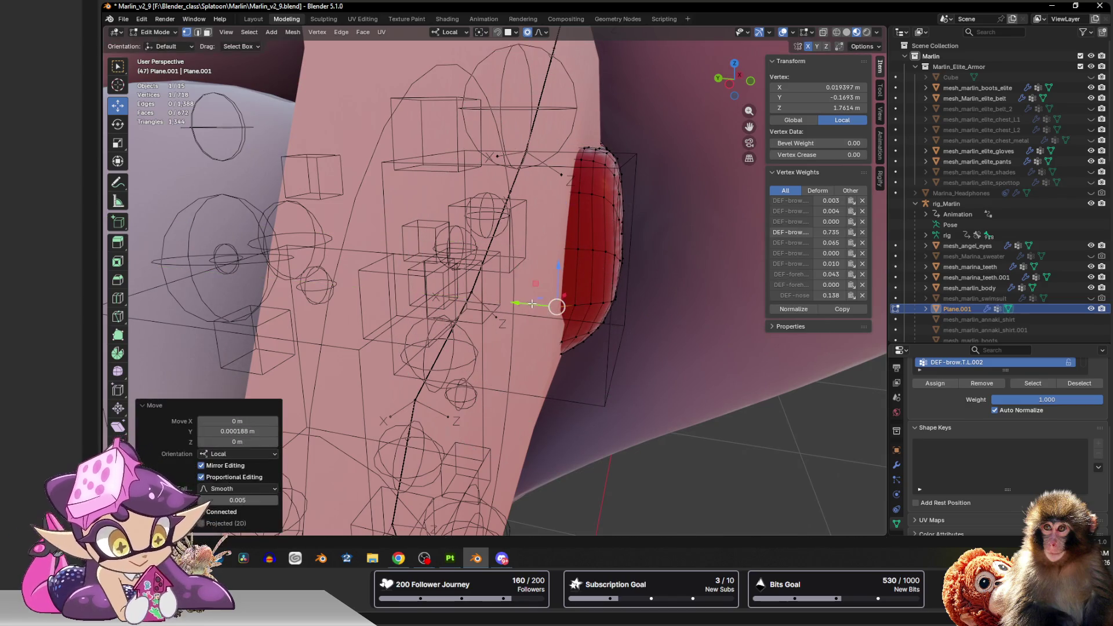
{"action": "middle_click_drag", "start_coordinate": [520, 277], "coordinate": [504, 273]}
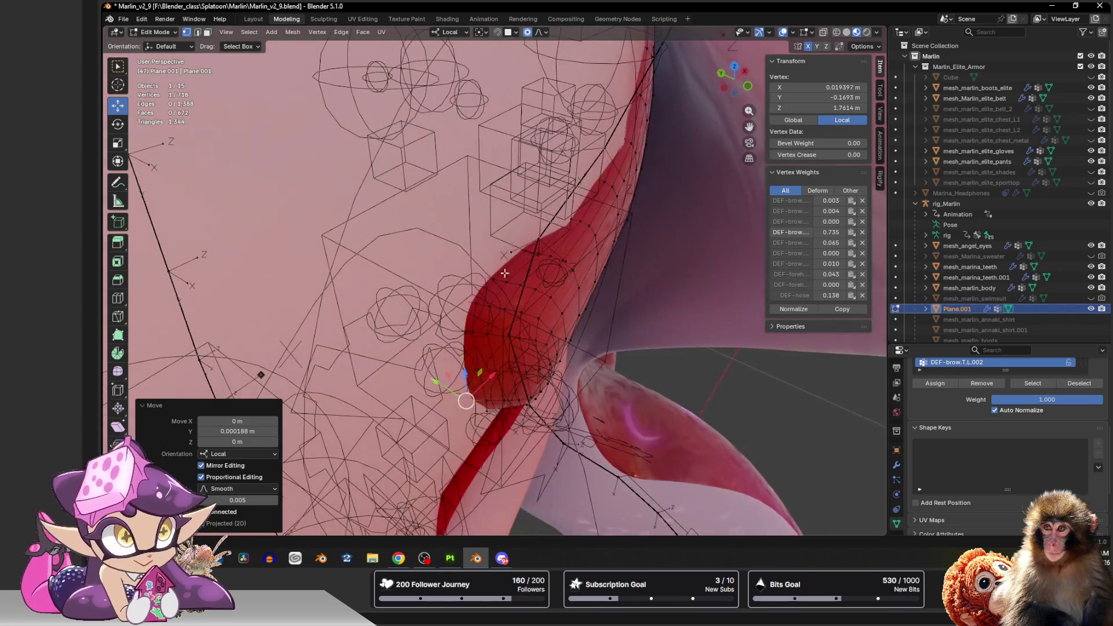
{"action": "mouse_move", "coordinate": [581, 214]}
{"action": "middle_mouse_down"}
{"action": "mouse_move", "coordinate": [580, 233]}
{"action": "mouse_move", "coordinate": [445, 229]}
{"action": "middle_mouse_up"}
{"action": "left_click", "coordinate": [580, 220], "text": "alt"}
{"action": "key", "text": "Tab"}
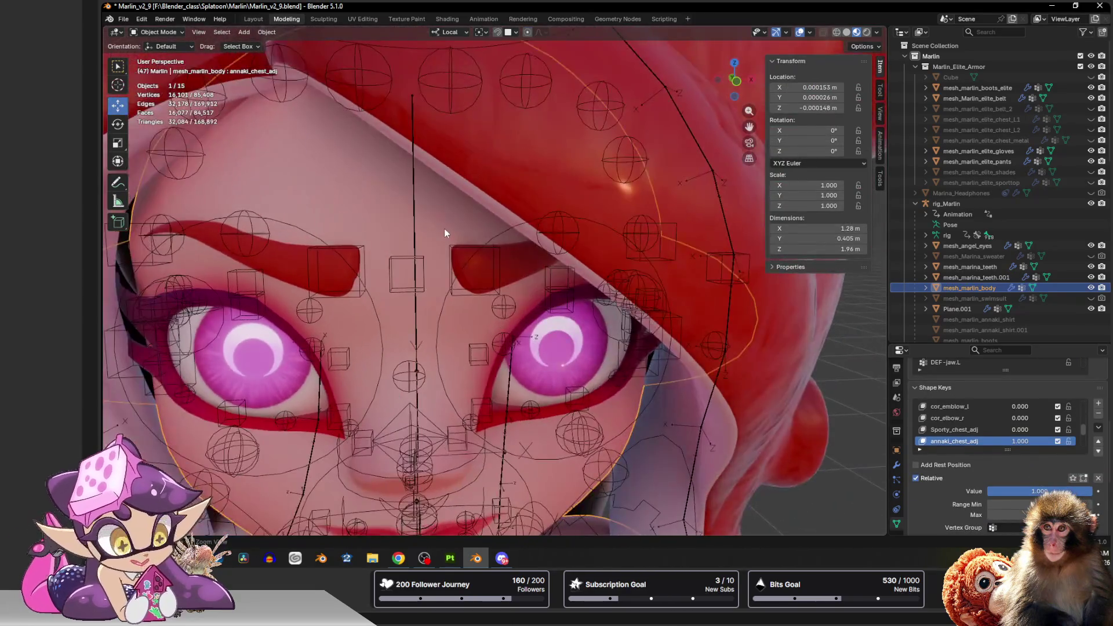
{"action": "scroll", "coordinate": [444, 229], "scroll_direction": "down", "scroll_amount": 5}
Deselect the body and hide overlays to review the reshaped brows on the clean face.
{"action": "middle_click_drag", "start_coordinate": [503, 175], "coordinate": [475, 205]}
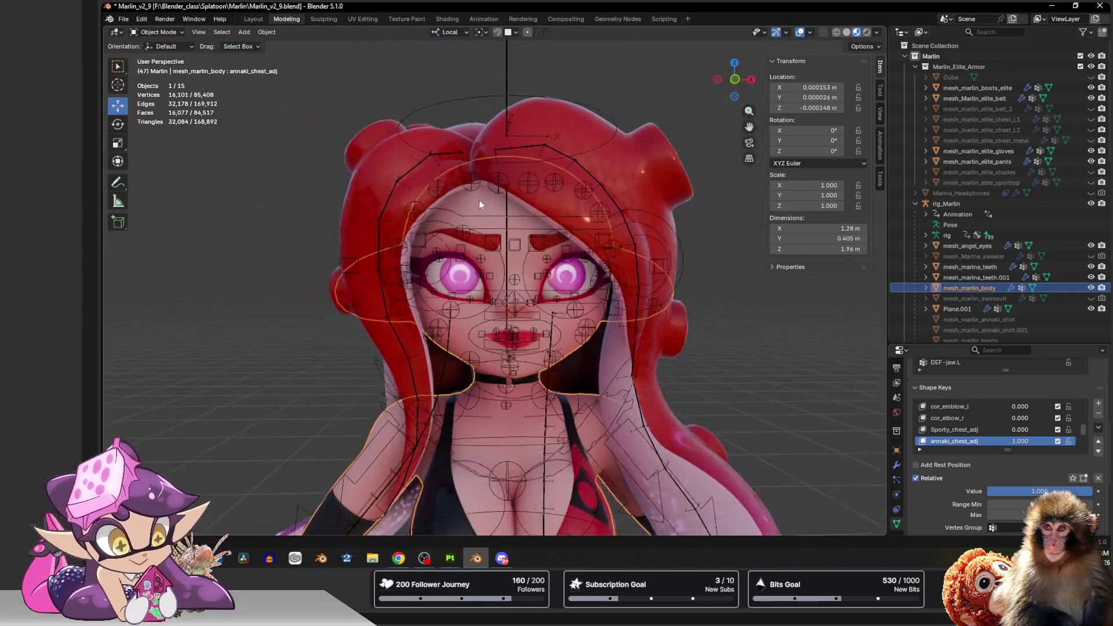
{"action": "left_click", "coordinate": [744, 298]}
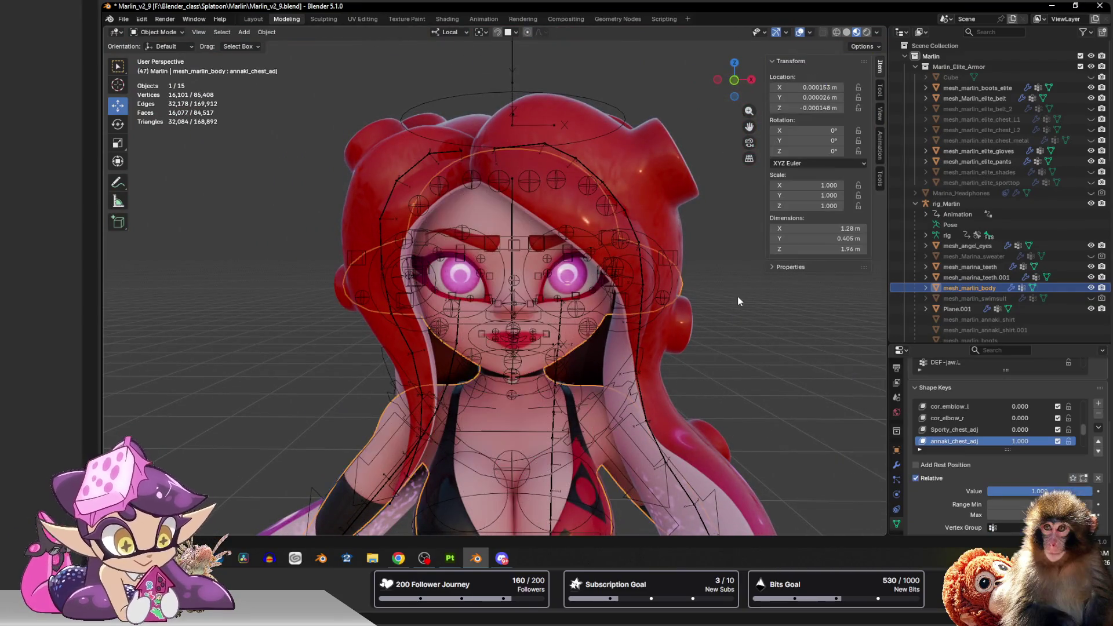
{"action": "left_click", "coordinate": [799, 33]}
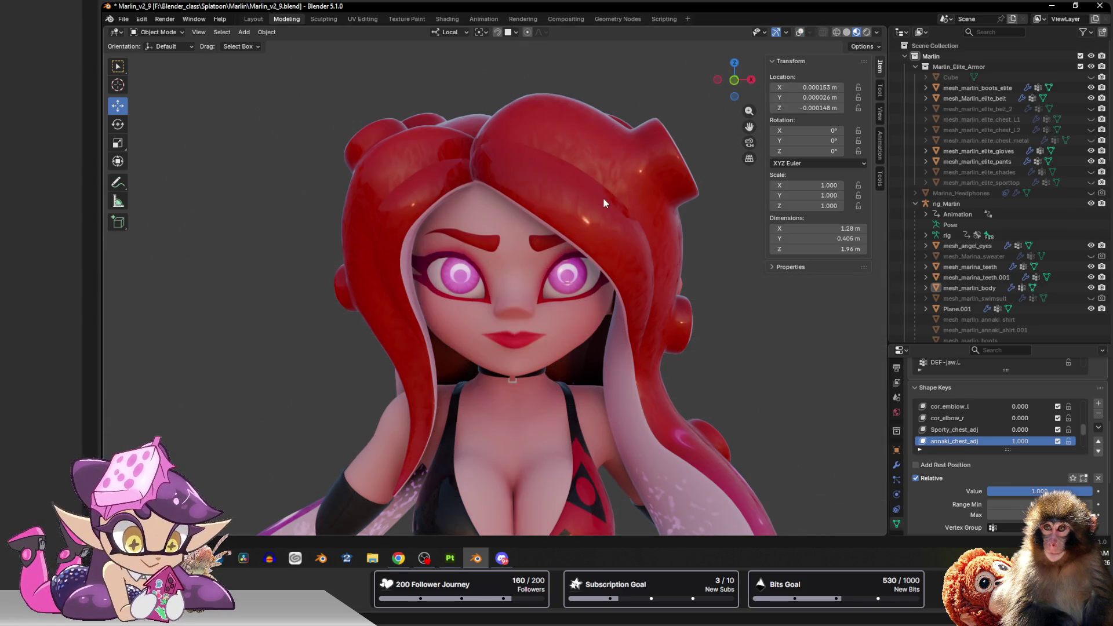
{"action": "scroll", "coordinate": [511, 209], "scroll_direction": "up", "scroll_amount": 4}
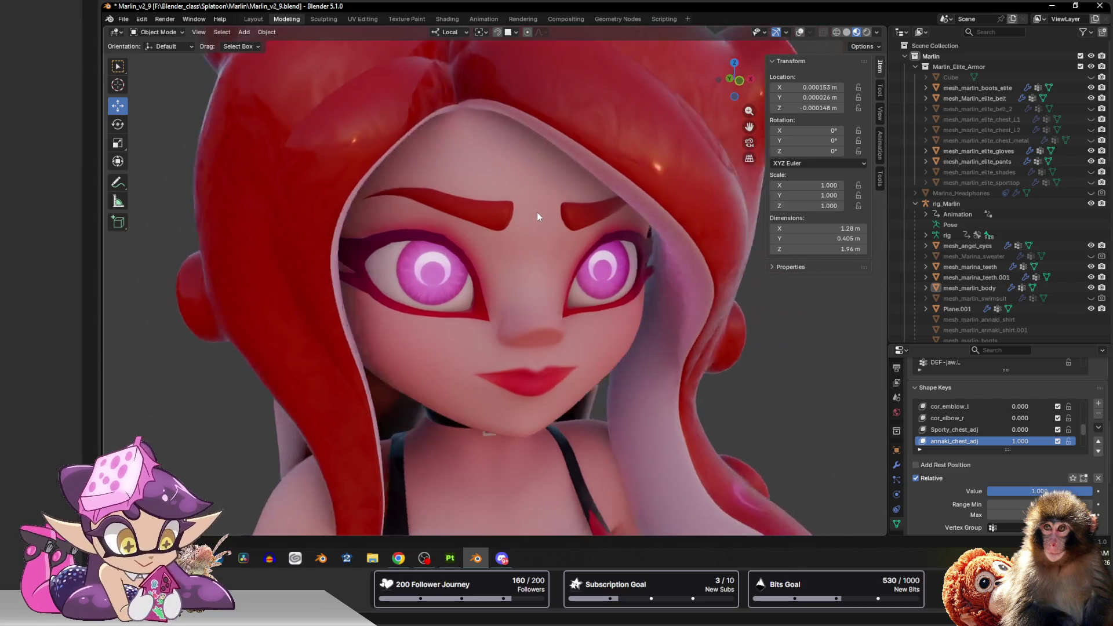
{"action": "scroll", "coordinate": [520, 208], "scroll_direction": "up", "scroll_amount": 1}
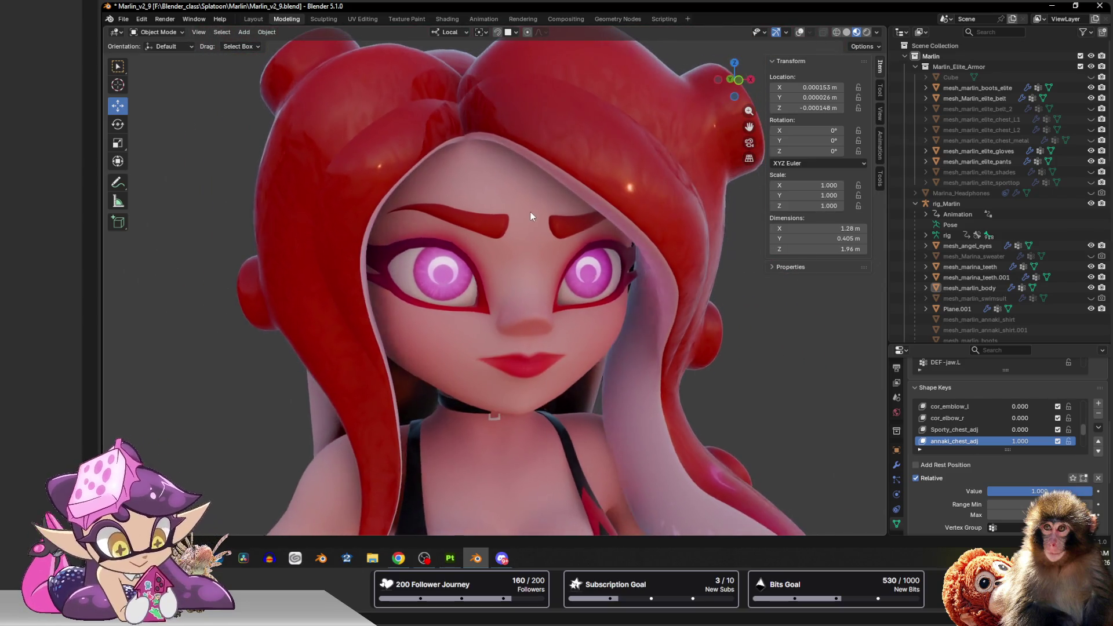
{"action": "scroll", "coordinate": [529, 234], "scroll_direction": "up", "scroll_amount": 2}
{"action": "mouse_move", "coordinate": [526, 235]}
{"action": "middle_mouse_down"}
{"action": "mouse_move", "coordinate": [547, 222]}
{"action": "mouse_move", "coordinate": [527, 237]}
{"action": "mouse_move", "coordinate": [527, 263]}
{"action": "middle_mouse_up"}
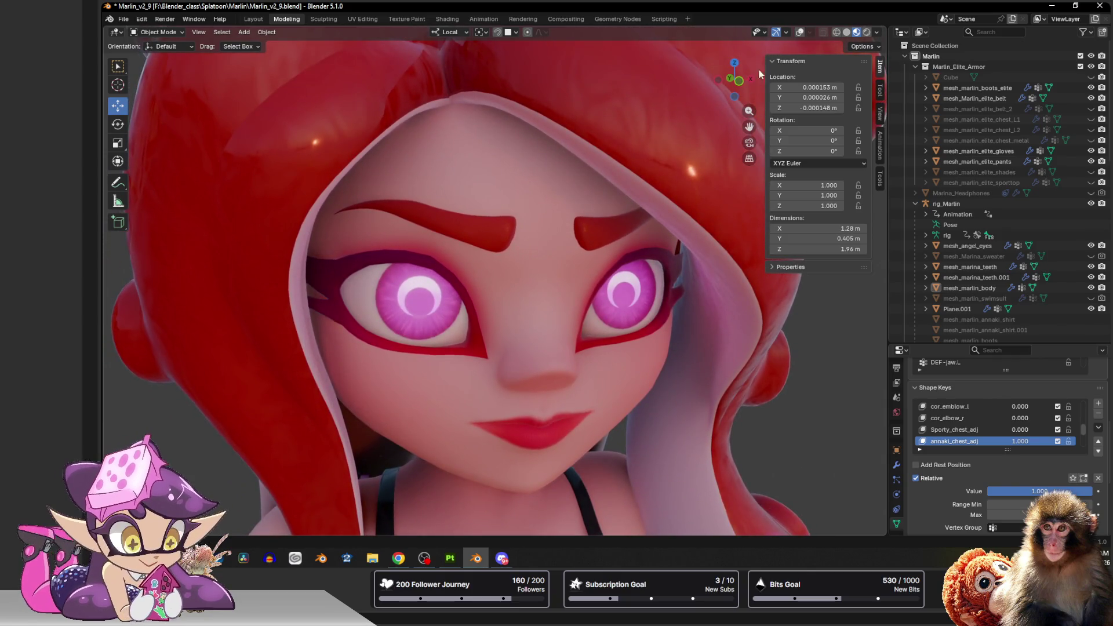
Show the rig overlays again, pick the character rig and start posing its eyelid control.
{"action": "left_click", "coordinate": [802, 36]}
{"action": "left_click", "coordinate": [419, 265]}
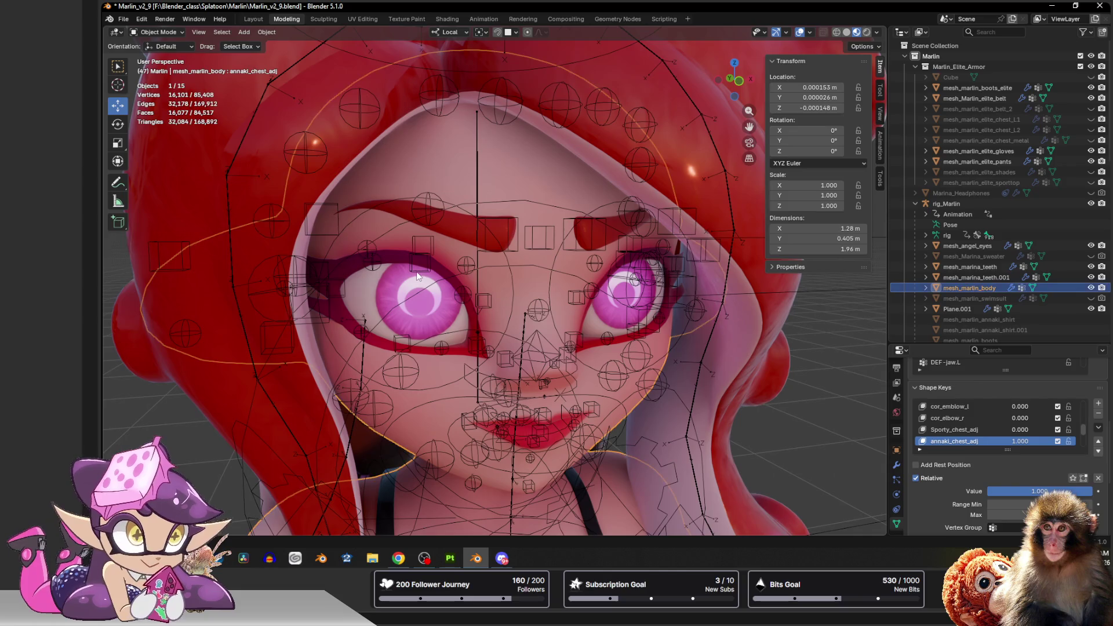
{"action": "left_click", "coordinate": [419, 276]}
{"action": "key", "text": "g"}
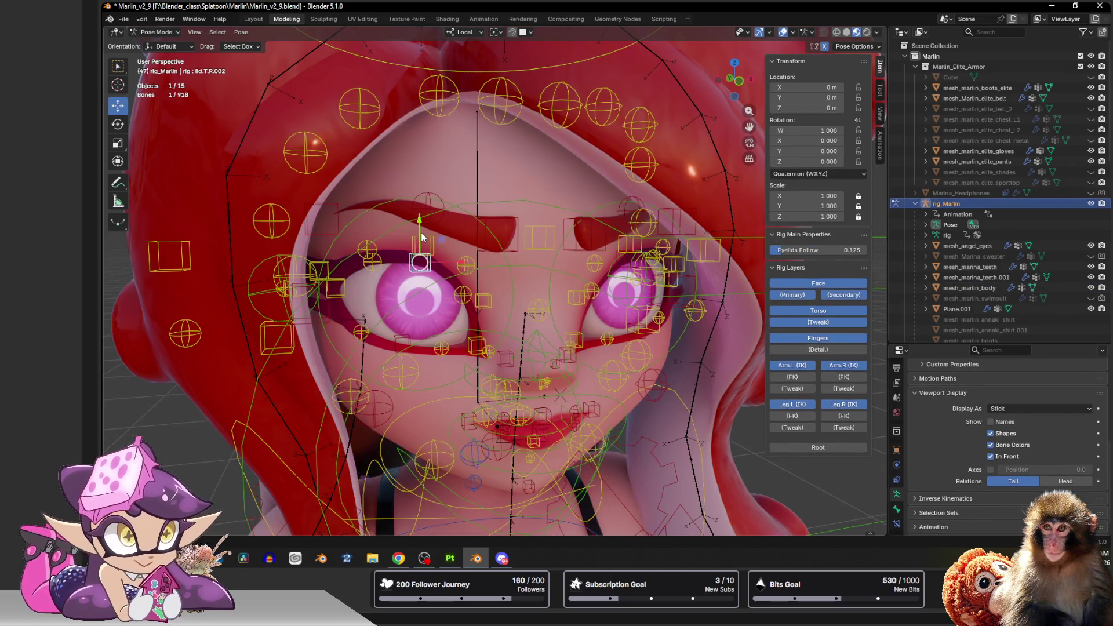
Nudge the right eyelid control bone along Y twice.
{"action": "key", "text": "y"}
{"action": "key", "text": "y"}
{"action": "left_click", "coordinate": [420, 252]}
{"action": "scroll", "coordinate": [449, 213], "scroll_direction": "up", "scroll_amount": 2}
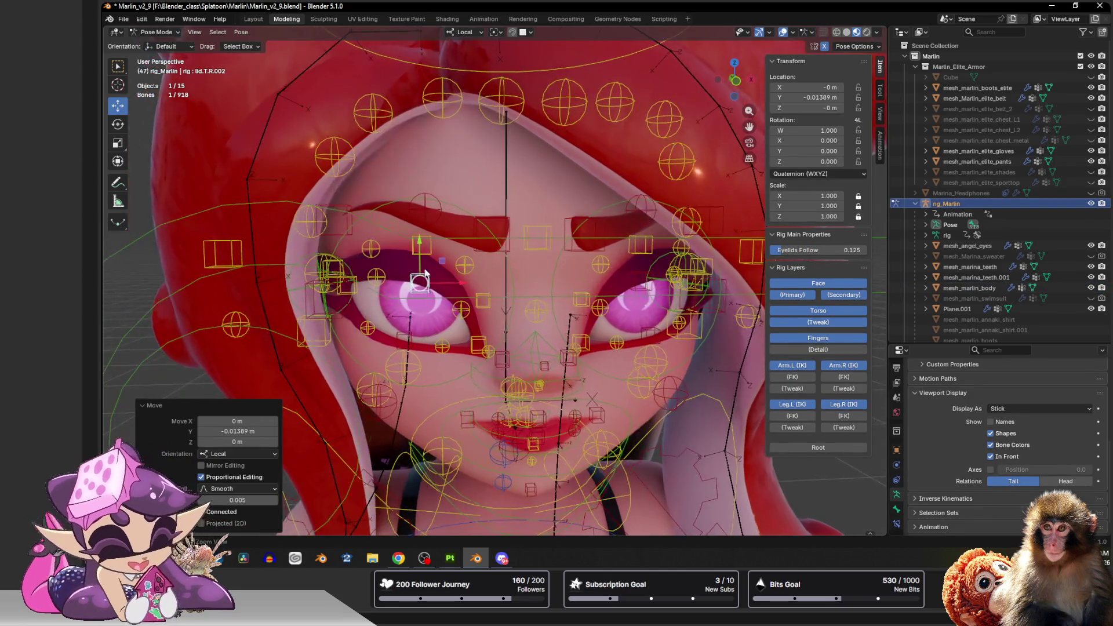
{"action": "key", "text": "g"}
{"action": "key", "text": "y"}
{"action": "key", "text": "y"}
{"action": "left_click", "coordinate": [449, 217]}
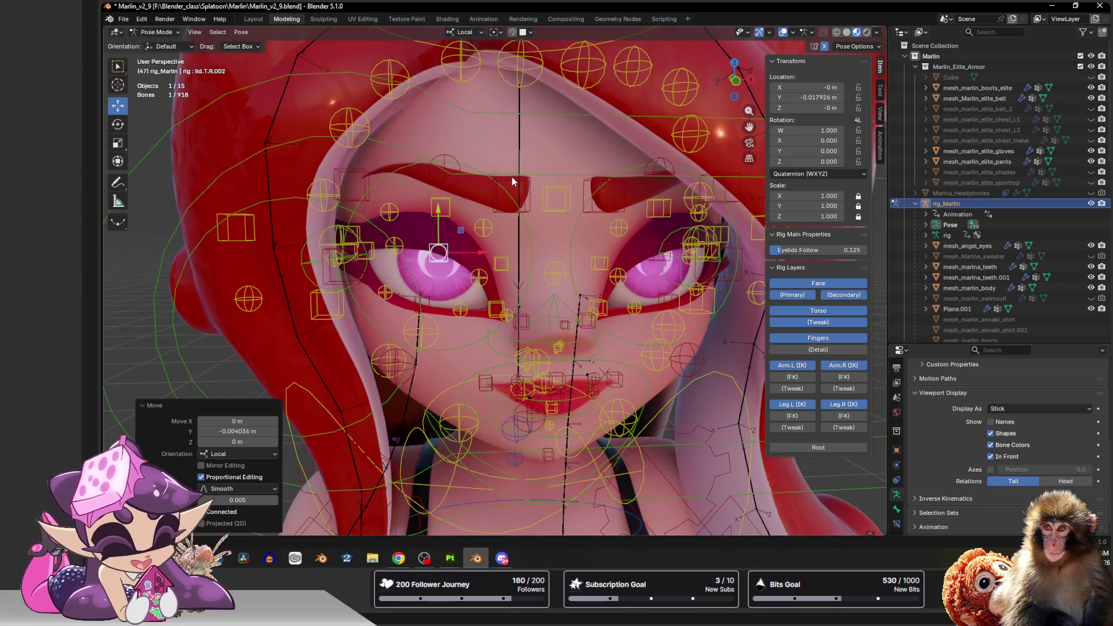
Lower the right brow control and brow.T.R.002 bone with several small moves.
{"action": "left_click", "coordinate": [511, 193]}
{"action": "key", "text": "g"}
{"action": "left_click", "coordinate": [513, 208]}
{"action": "left_click", "coordinate": [461, 198]}
{"action": "key", "text": "g"}
{"action": "left_click", "coordinate": [362, 178]}
{"action": "key", "text": "g"}
{"action": "left_click", "coordinate": [439, 216]}
{"action": "key", "text": "g"}
{"action": "left_click", "coordinate": [444, 222]}
{"action": "scroll", "coordinate": [436, 220], "scroll_direction": "down", "scroll_amount": 2}
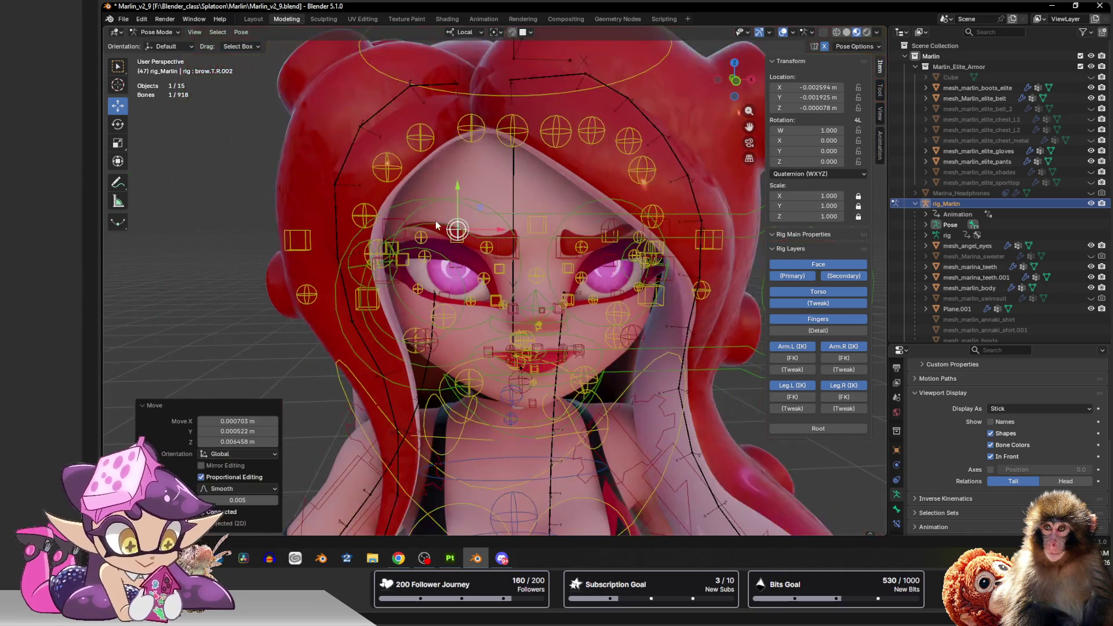
{"action": "scroll", "coordinate": [433, 222], "scroll_direction": "up", "scroll_amount": 3}
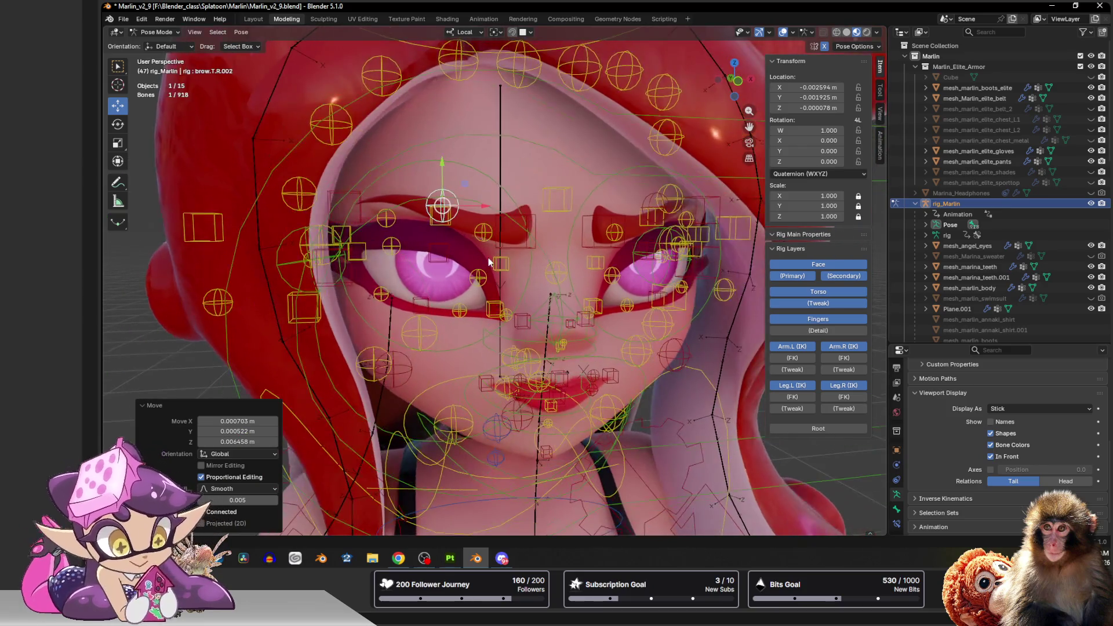
Select all rig bones, leave Pose Mode and enter Edit Mode on the hair rig.
{"action": "middle_click_drag", "start_coordinate": [475, 257], "coordinate": [488, 256]}
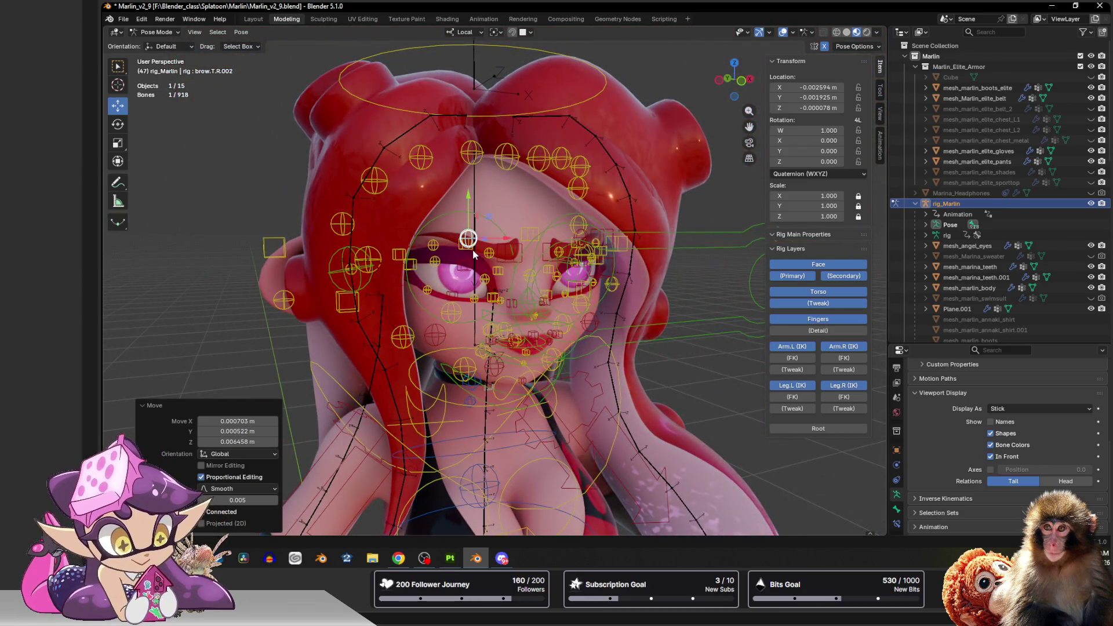
{"action": "key", "text": "a"}
{"action": "key", "text": "ctrl+Tab"}
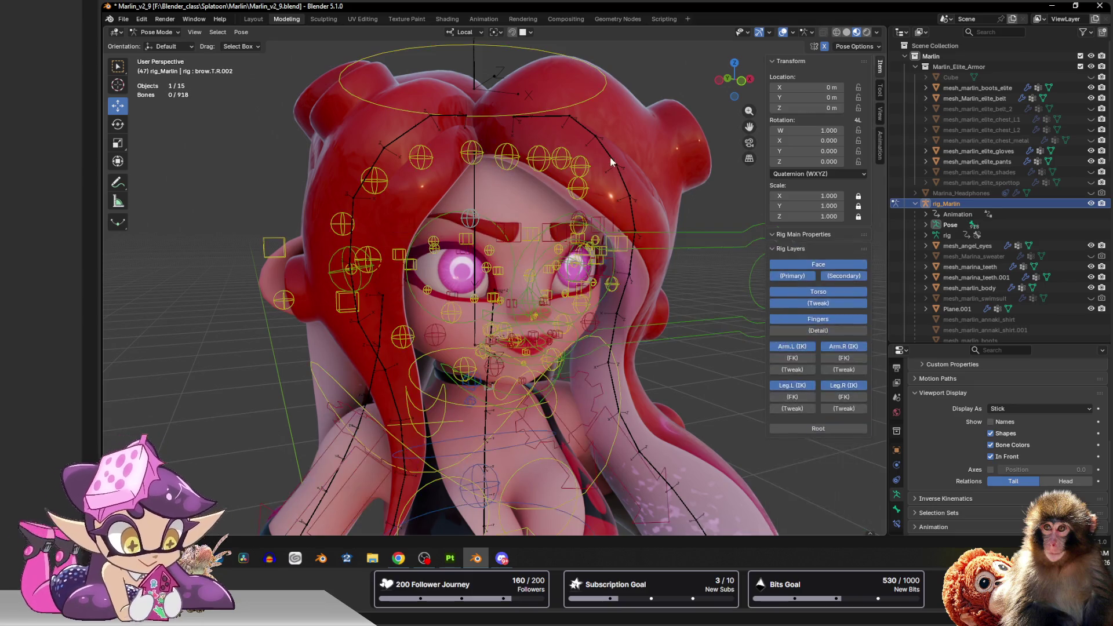
{"action": "left_click", "coordinate": [638, 290]}
{"action": "key", "text": "Tab"}
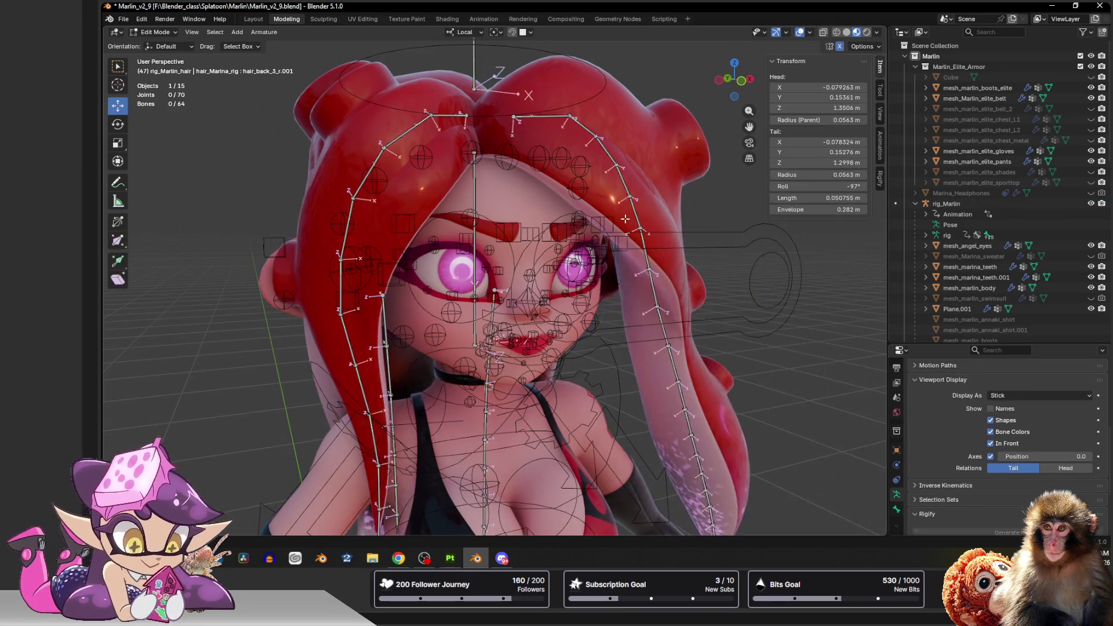
Return the hair rig to Object Mode, face the character head-on and hide overlays.
{"action": "key", "text": "Tab"}
{"action": "middle_click_drag", "start_coordinate": [703, 199], "coordinate": [586, 269]}
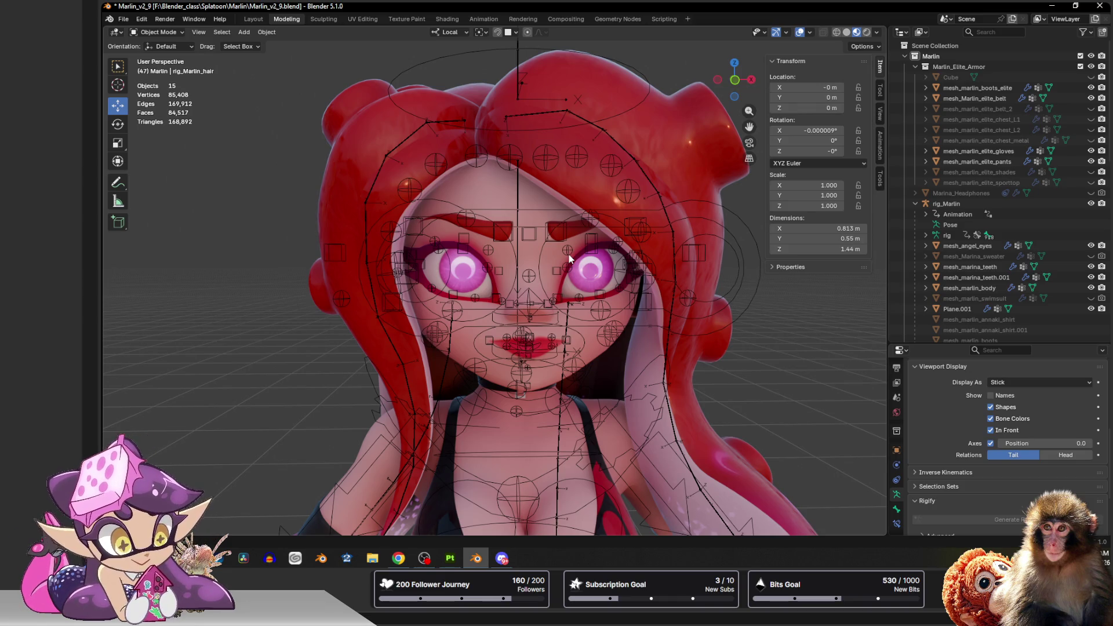
{"action": "scroll", "coordinate": [569, 255], "scroll_direction": "down", "scroll_amount": 4}
{"action": "scroll", "coordinate": [569, 255], "scroll_direction": "down", "scroll_amount": 2}
{"action": "scroll", "coordinate": [576, 253], "scroll_direction": "up", "scroll_amount": 3}
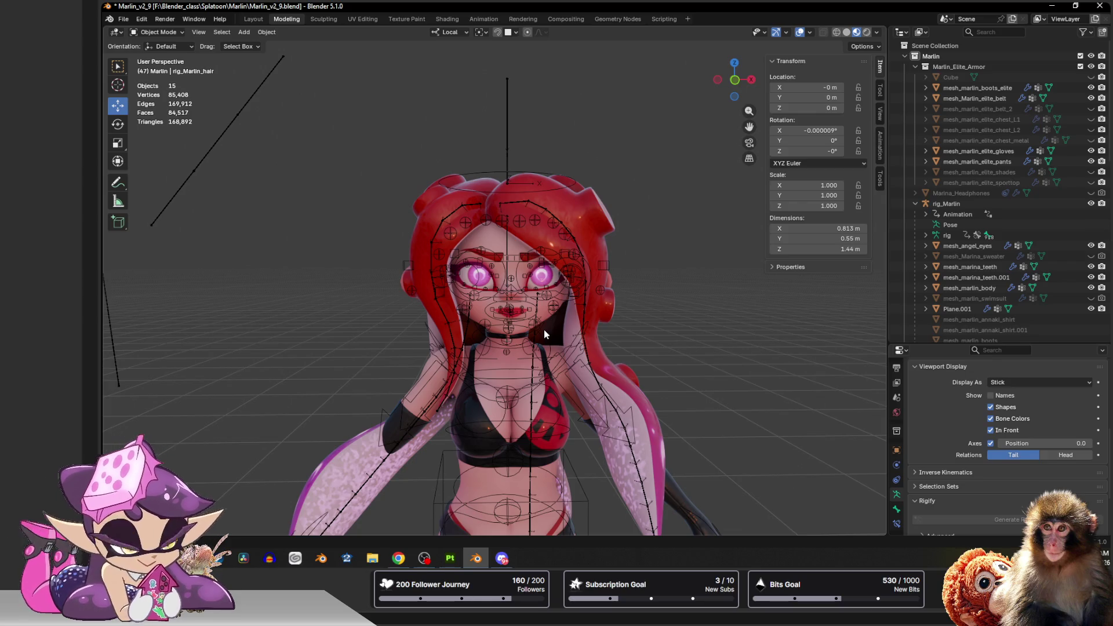
{"action": "left_click", "coordinate": [802, 32]}
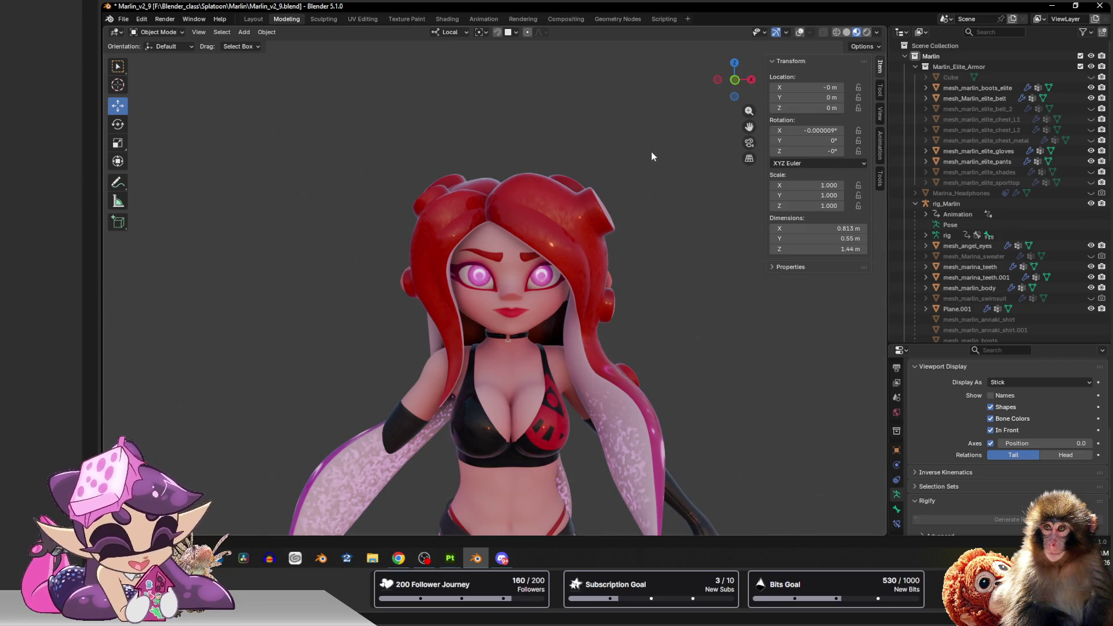
Show overlays, enter Pose Mode on the hair rig and box-select then deselect the left tentacle bones.
{"action": "left_click", "coordinate": [802, 32]}
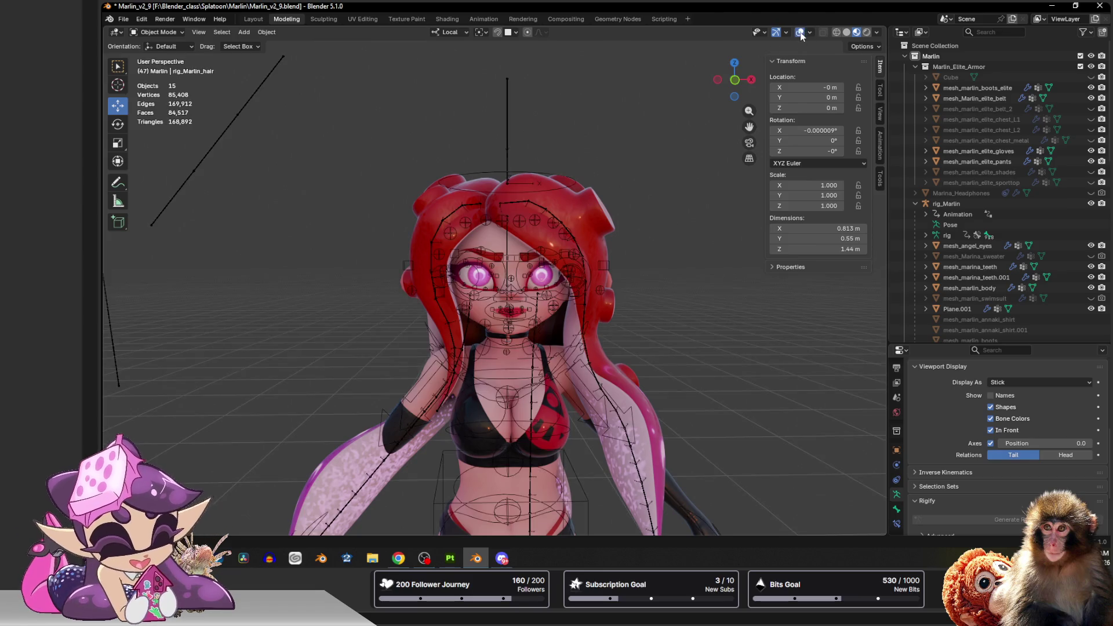
{"action": "key", "text": "ctrl+Tab"}
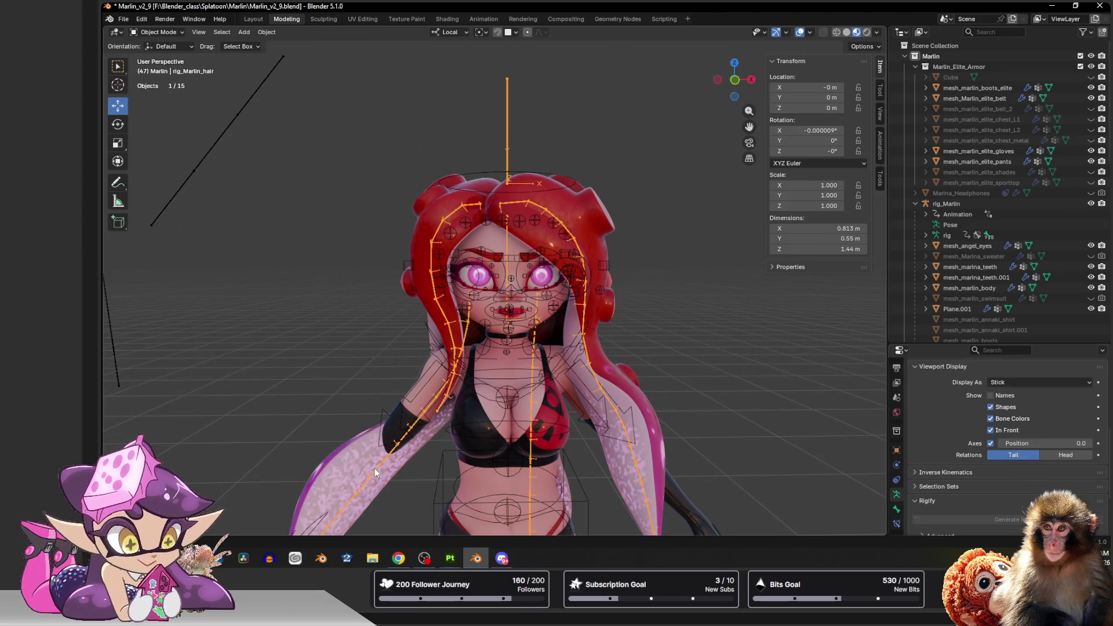
{"action": "left_click", "coordinate": [376, 470]}
{"action": "scroll", "coordinate": [374, 470], "scroll_direction": "down", "scroll_amount": 1}
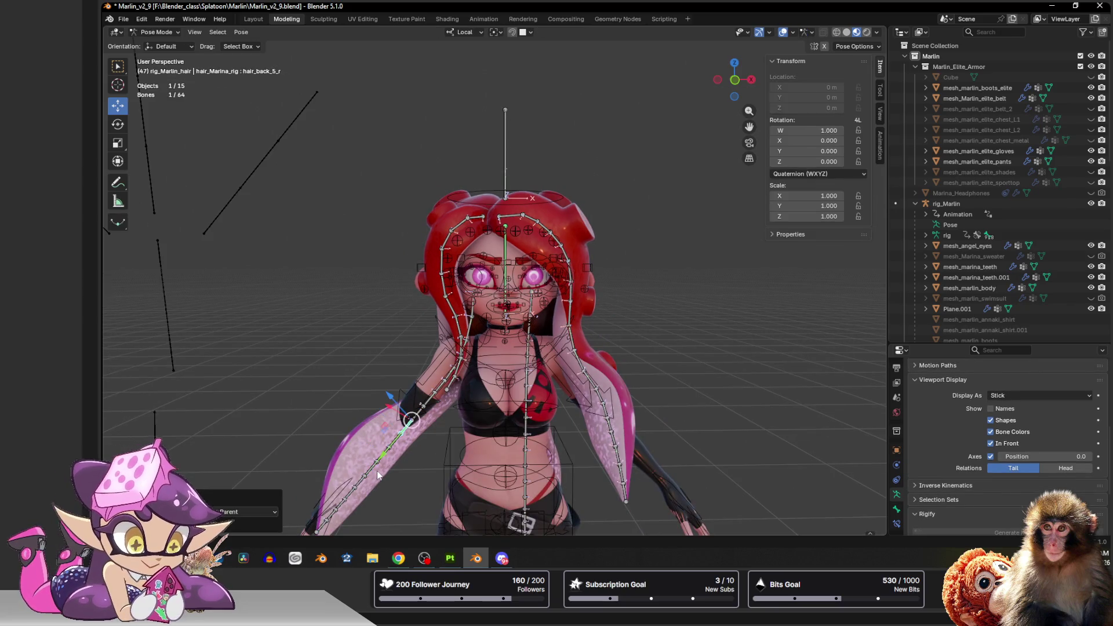
{"action": "left_click_drag", "start_coordinate": [352, 310], "coordinate": [431, 421]}
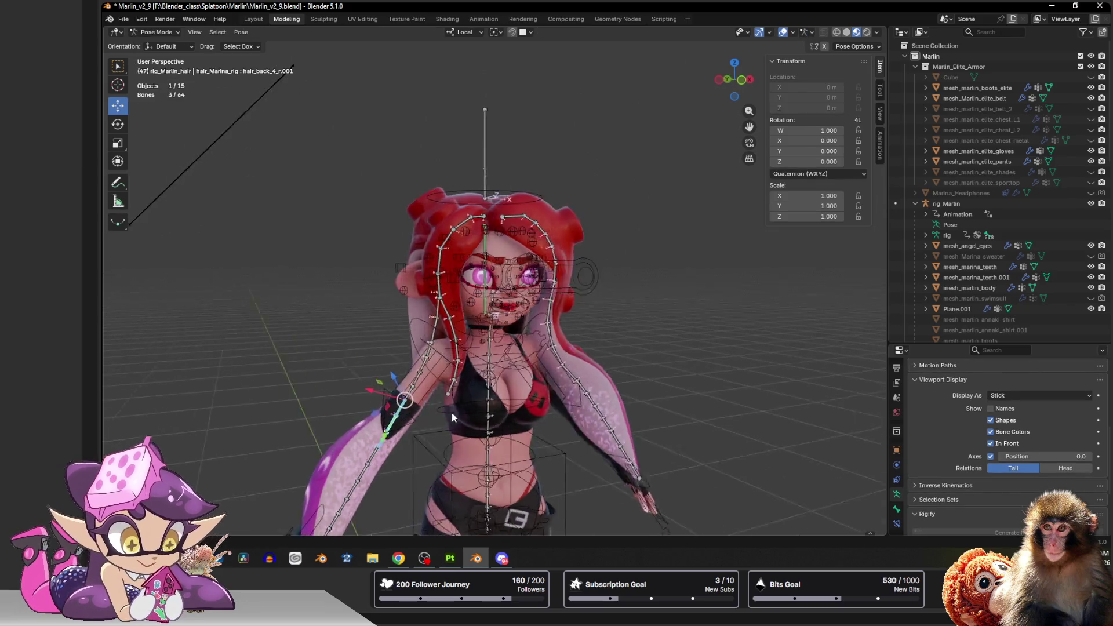
{"action": "middle_click_drag", "start_coordinate": [452, 413], "coordinate": [385, 321]}
{"action": "mouse_move", "coordinate": [342, 282]}
{"action": "left_mouse_down"}
{"action": "mouse_move", "coordinate": [403, 400]}
{"action": "mouse_move", "coordinate": [422, 413]}
{"action": "left_mouse_up"}
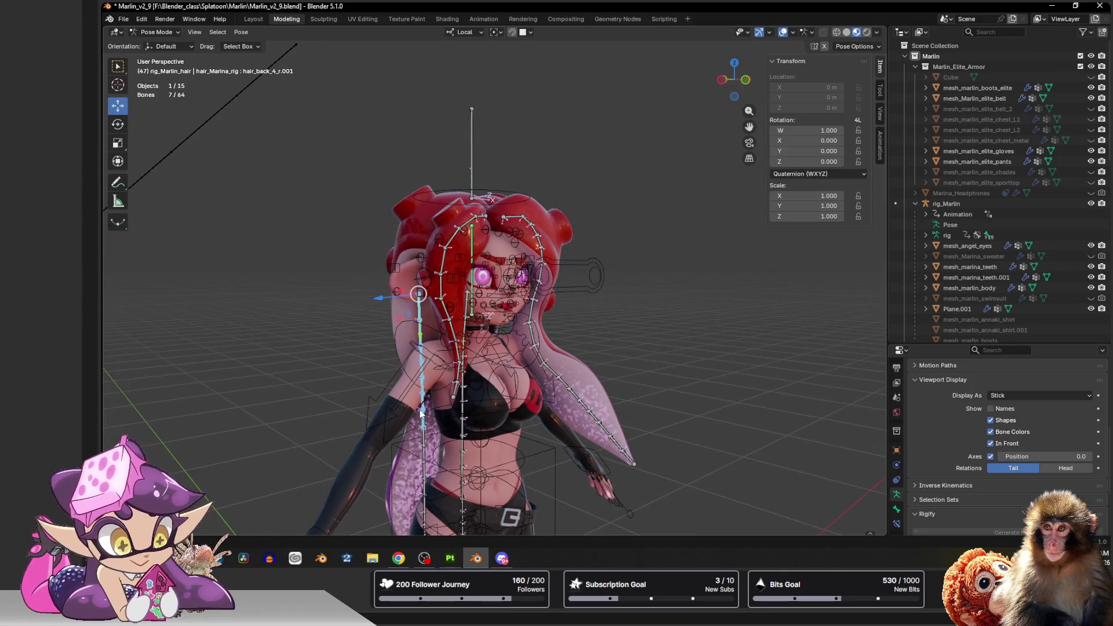
{"action": "middle_click_drag", "start_coordinate": [422, 413], "coordinate": [499, 381]}
{"action": "left_click", "coordinate": [498, 381]}
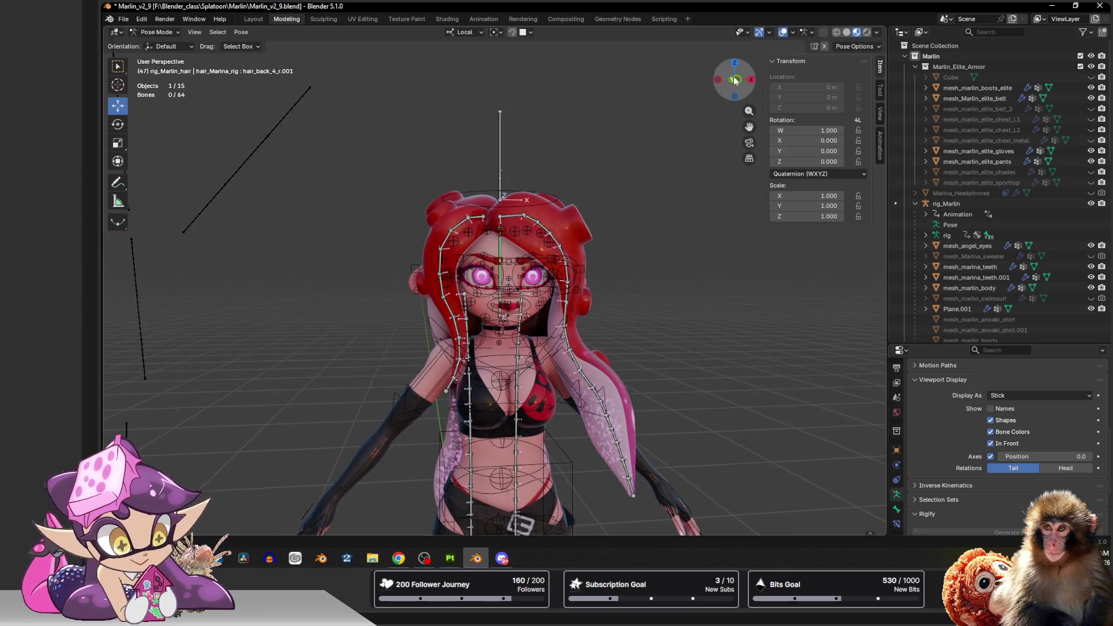
{"action": "scroll", "coordinate": [610, 306], "scroll_direction": "up", "scroll_amount": 2}
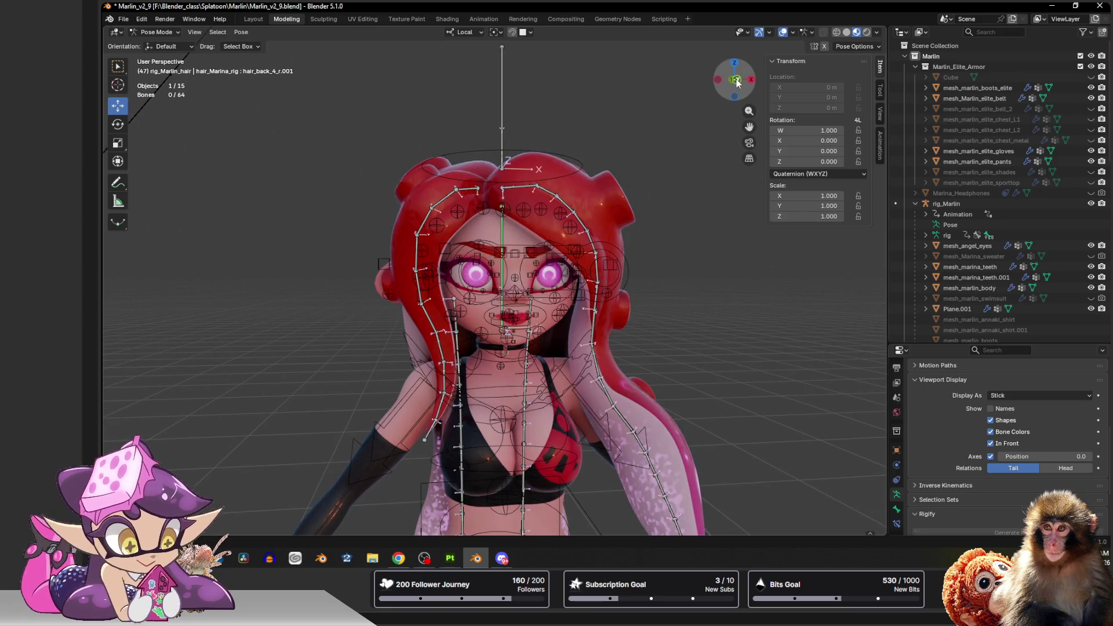
From Front Orthographic view, box-select the right tentacle bones and clear their rotation.
{"action": "left_click", "coordinate": [737, 80]}
{"action": "left_click_drag", "start_coordinate": [755, 317], "coordinate": [603, 536]}
{"action": "key", "text": "alt+r"}
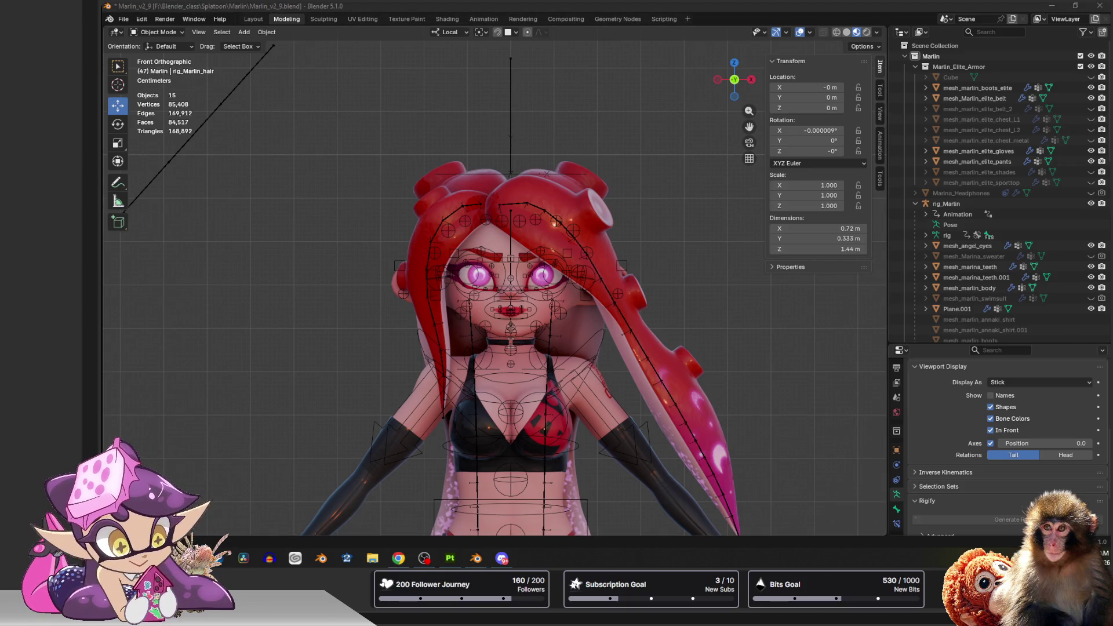
Bring up the File menu.
{"action": "left_click", "coordinate": [124, 19]}
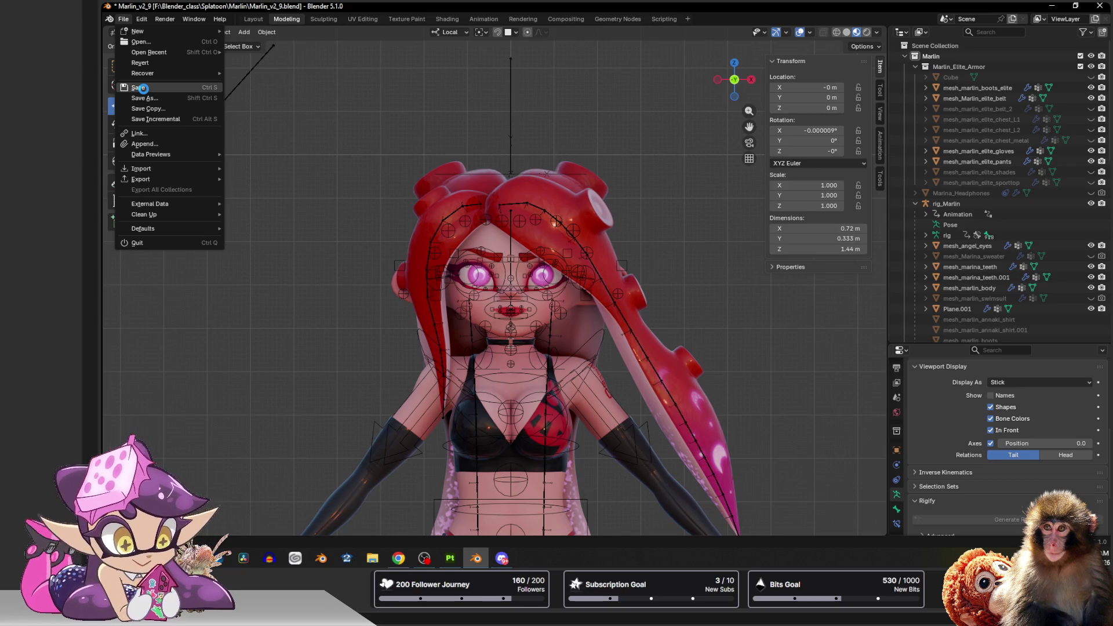
Save Marlin_v2_9.blend, glance at Open Recent, switch away and back, then select the hair rig.
{"action": "left_click", "coordinate": [142, 88]}
{"action": "left_click", "coordinate": [122, 22]}
{"action": "mouse_move", "coordinate": [149, 53]}
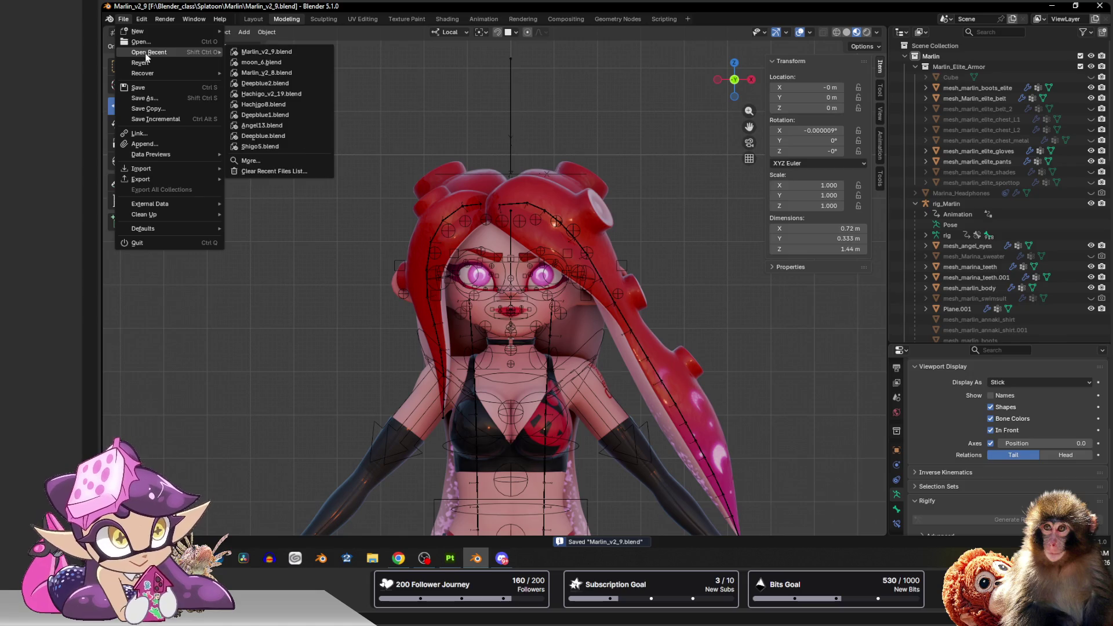
{"action": "mouse_move", "coordinate": [265, 83]}
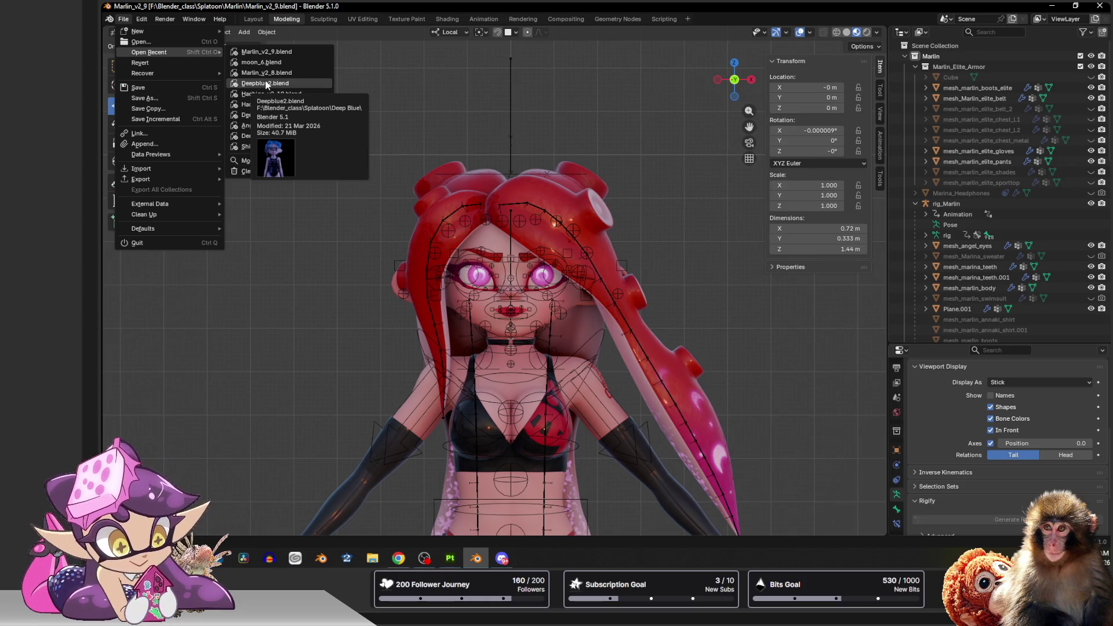
{"action": "left_click", "coordinate": [408, 100]}
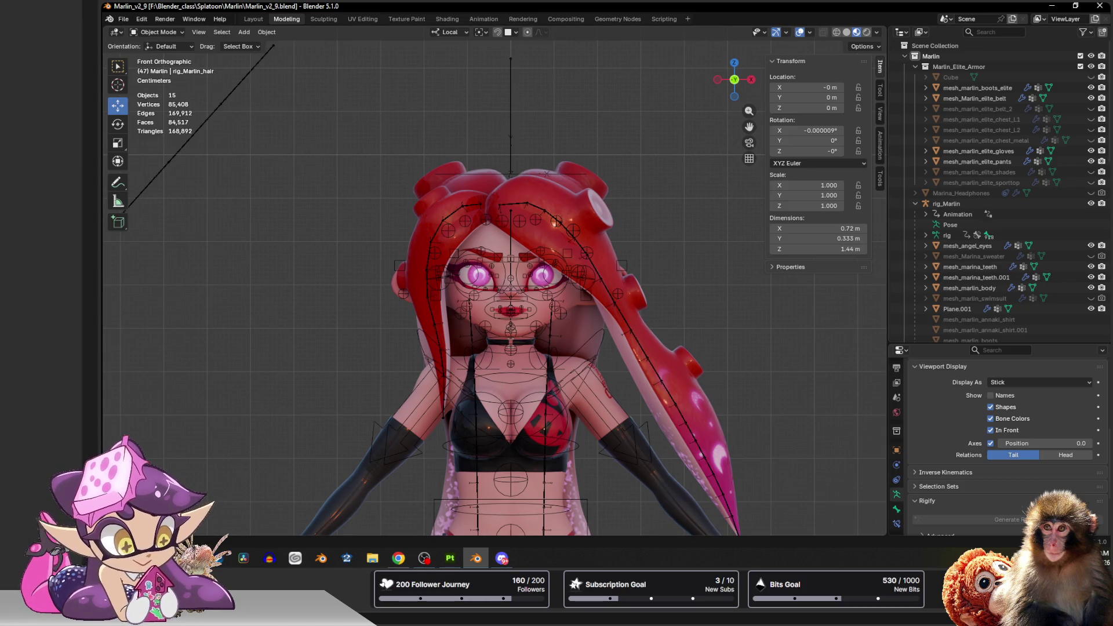
{"action": "left_click", "coordinate": [424, 558]}
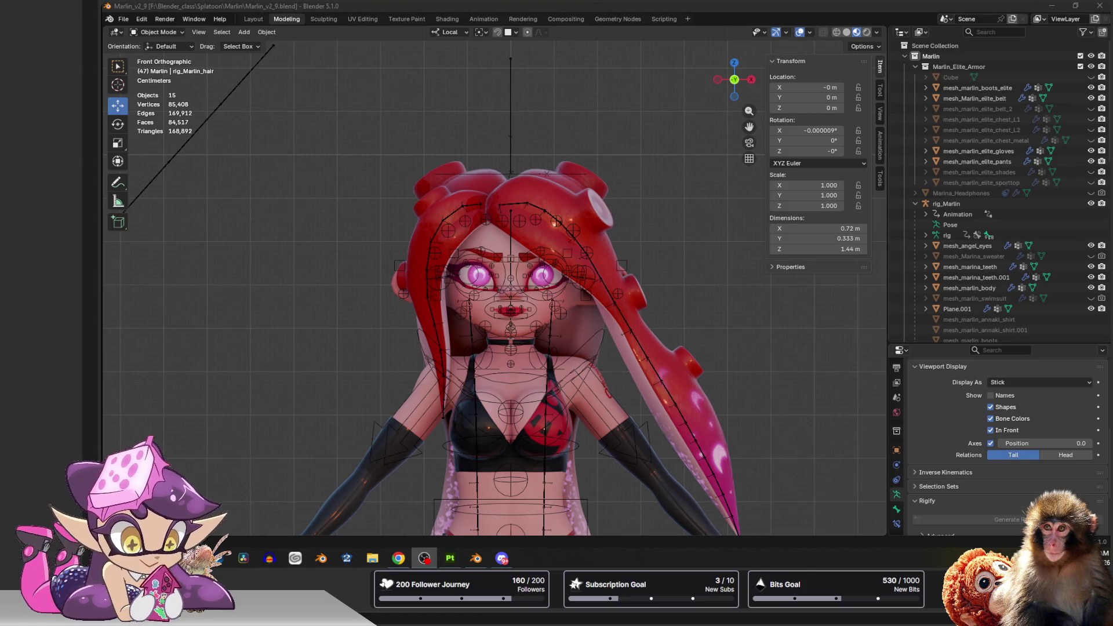
{"action": "left_click", "coordinate": [664, 166]}
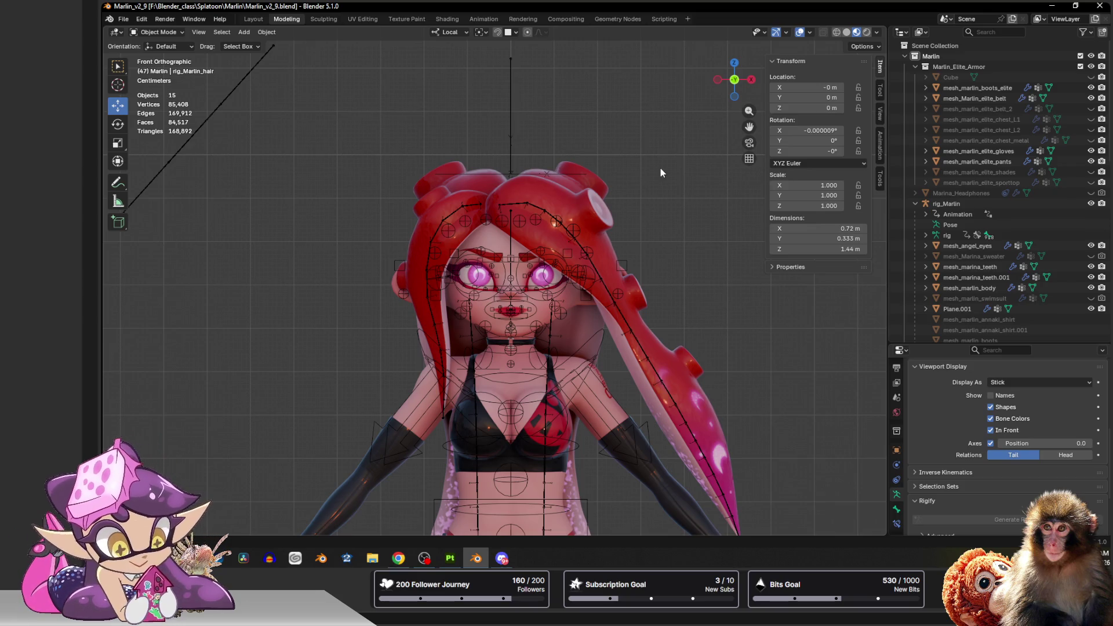
{"action": "left_click", "coordinate": [520, 202]}
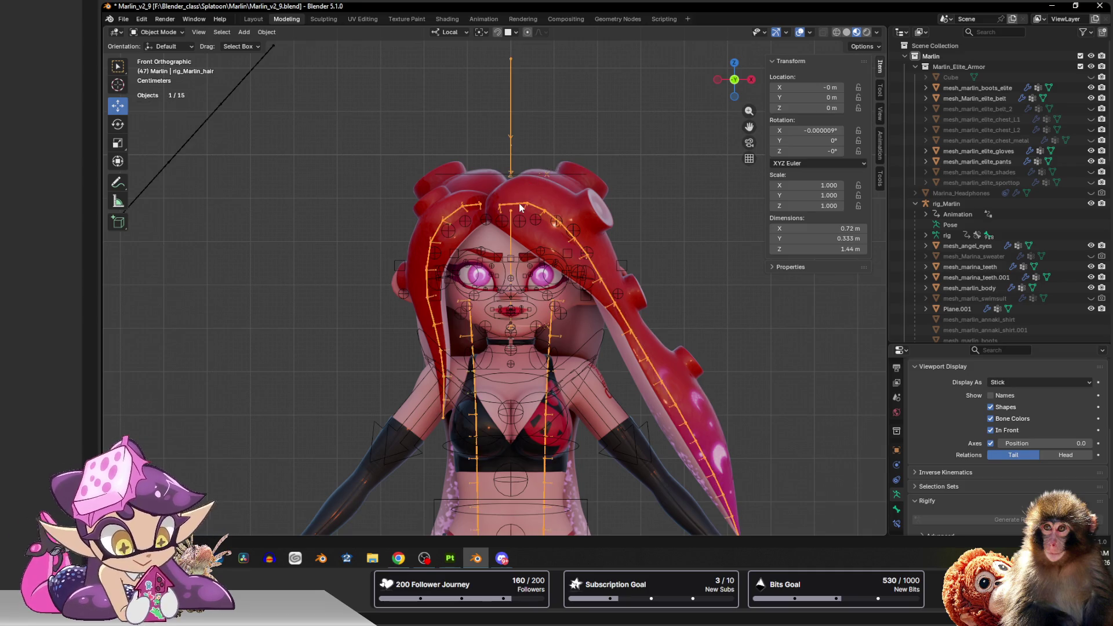
Try a 0.9 scale on the whole rig_Marlin armature, then undo it.
{"action": "left_click", "coordinate": [621, 166]}
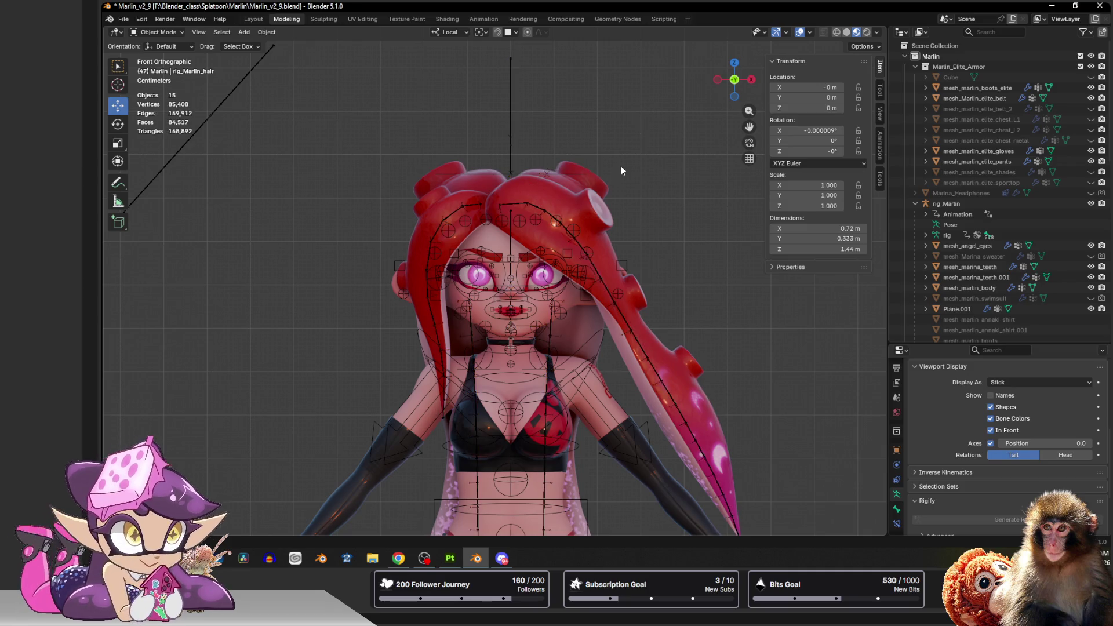
{"action": "mouse_move", "coordinate": [547, 197]}
{"action": "middle_mouse_down"}
{"action": "mouse_move", "coordinate": [588, 194]}
{"action": "mouse_move", "coordinate": [547, 192]}
{"action": "middle_mouse_up"}
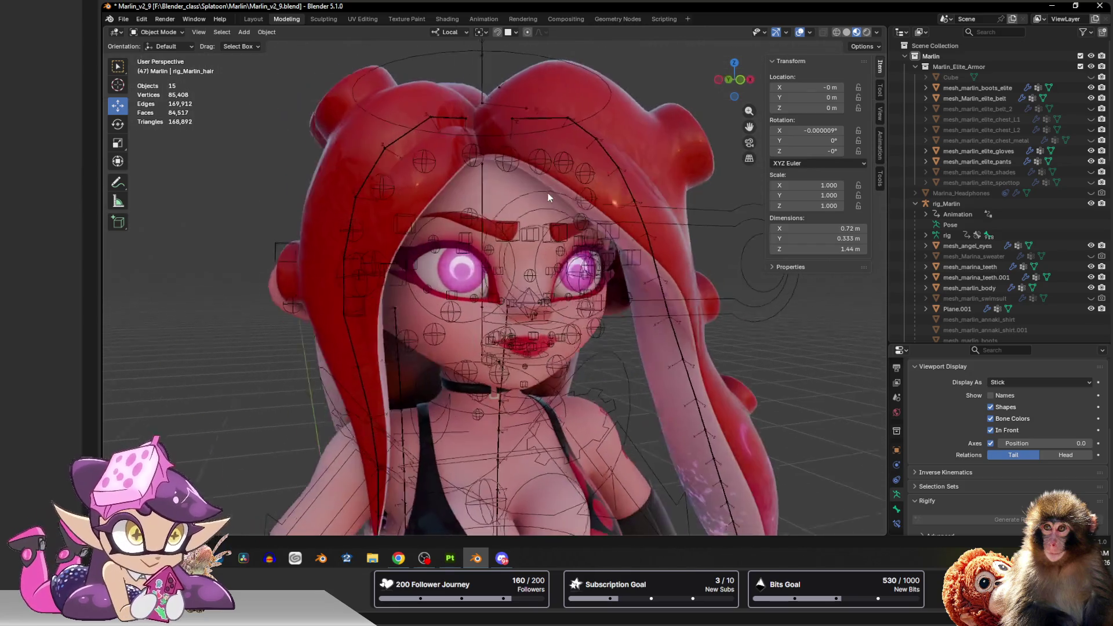
{"action": "left_click", "coordinate": [462, 74]}
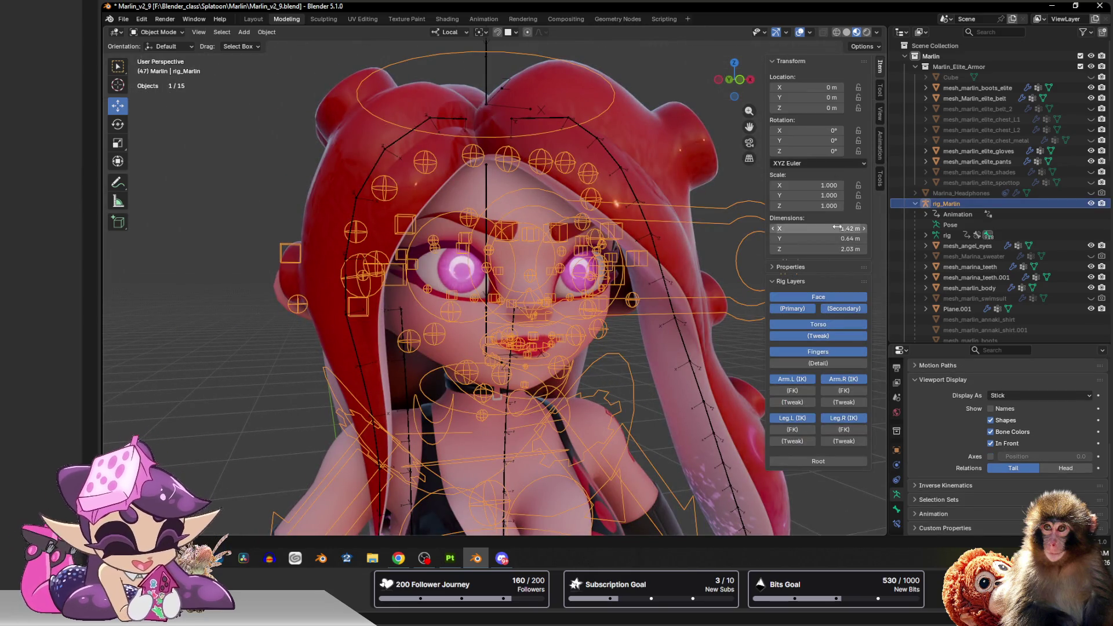
{"action": "left_click_drag", "start_coordinate": [834, 186], "coordinate": [819, 207]}
{"action": "type", "text": "0.9"}
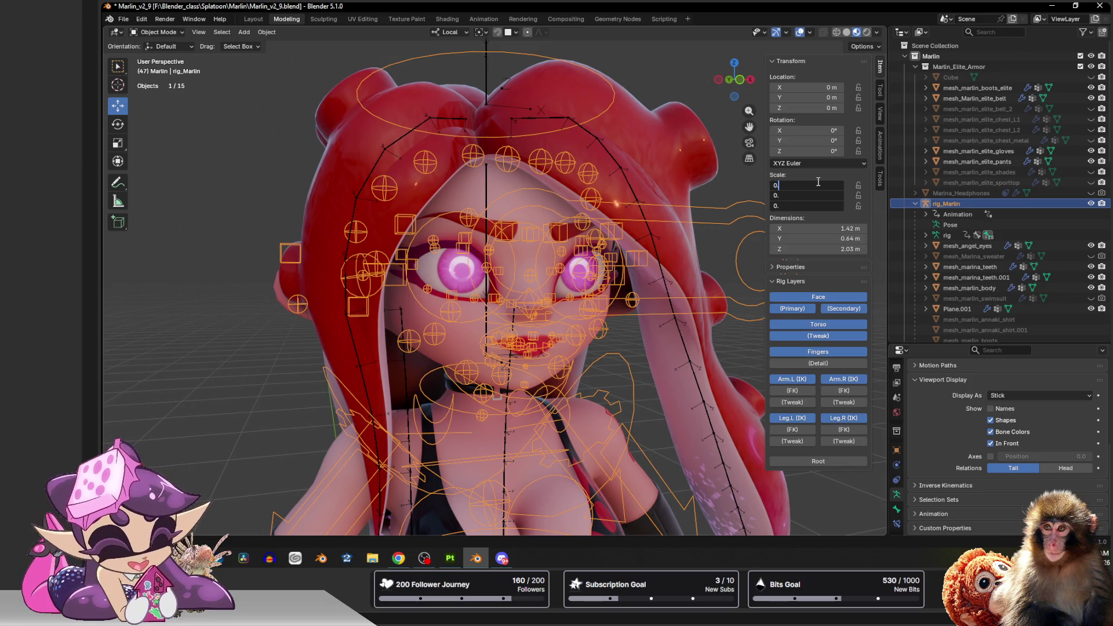
{"action": "key", "text": "Return"}
{"action": "scroll", "coordinate": [570, 105], "scroll_direction": "down", "scroll_amount": 2}
{"action": "scroll", "coordinate": [596, 166], "scroll_direction": "down", "scroll_amount": 2}
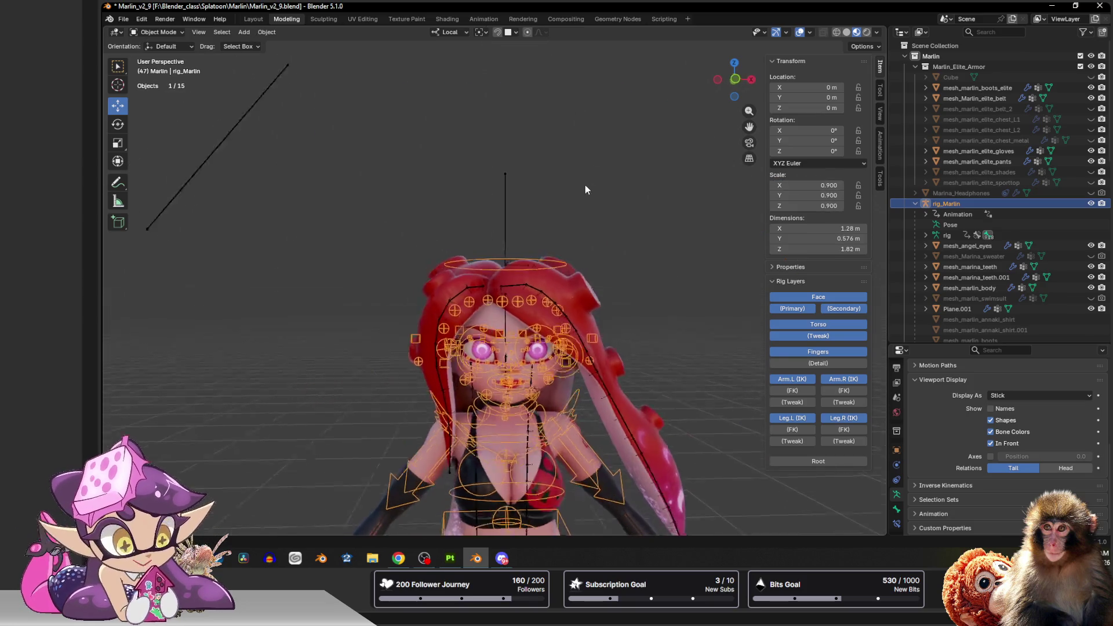
{"action": "scroll", "coordinate": [607, 167], "scroll_direction": "down", "scroll_amount": 3}
{"action": "key", "text": "ctrl+z"}
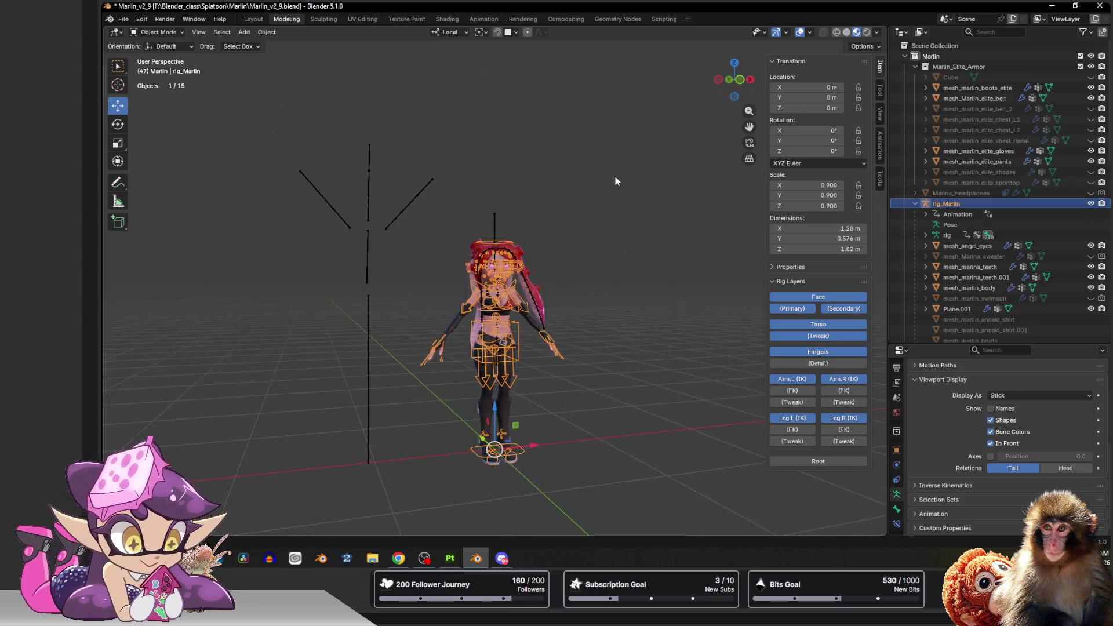
{"action": "scroll", "coordinate": [614, 176], "scroll_direction": "up", "scroll_amount": 3}
In Pose Mode, set the head bone's X/Y/Z scale to 0.9 and return to Object Mode.
{"action": "left_click", "coordinate": [617, 153]}
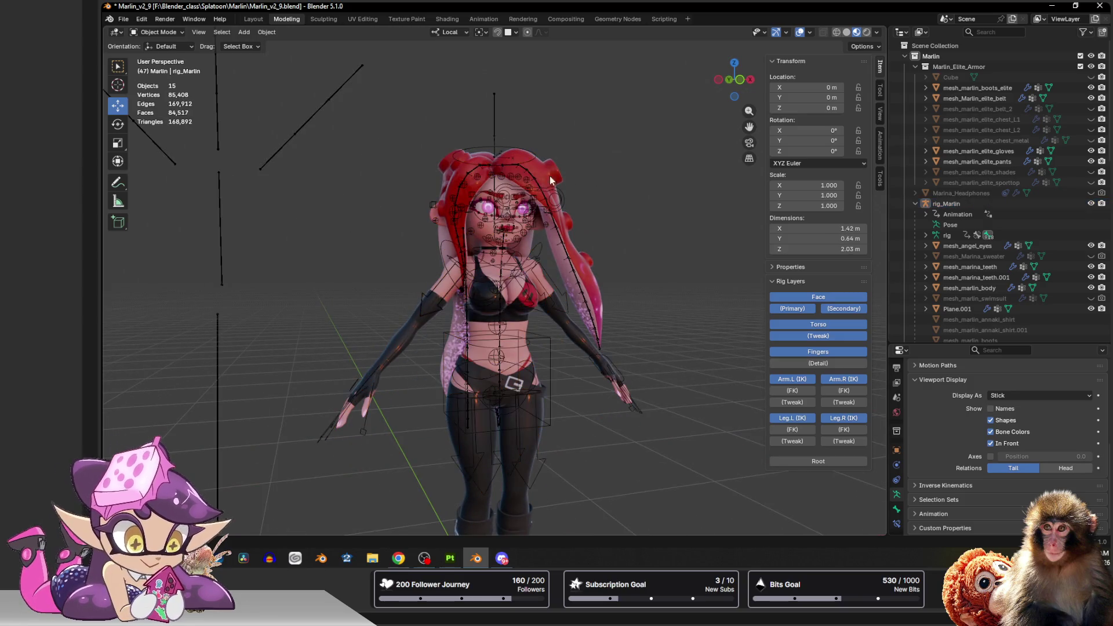
{"action": "left_click", "coordinate": [517, 145]}
{"action": "key", "text": "ctrl+Tab"}
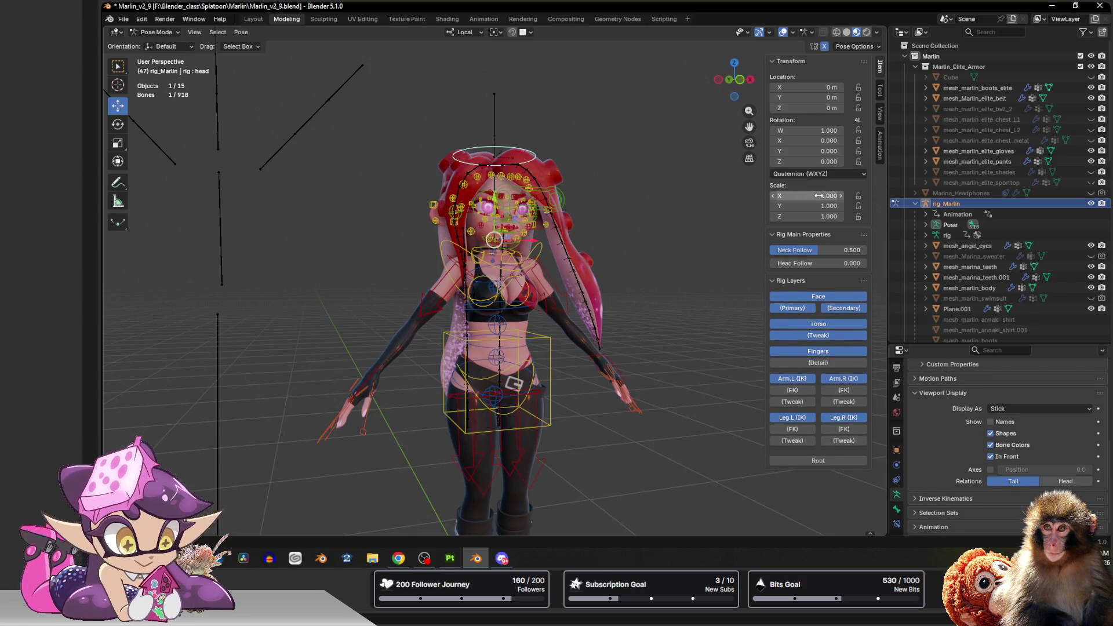
{"action": "left_click_drag", "start_coordinate": [824, 196], "coordinate": [824, 216]}
{"action": "type", "text": ".9"}
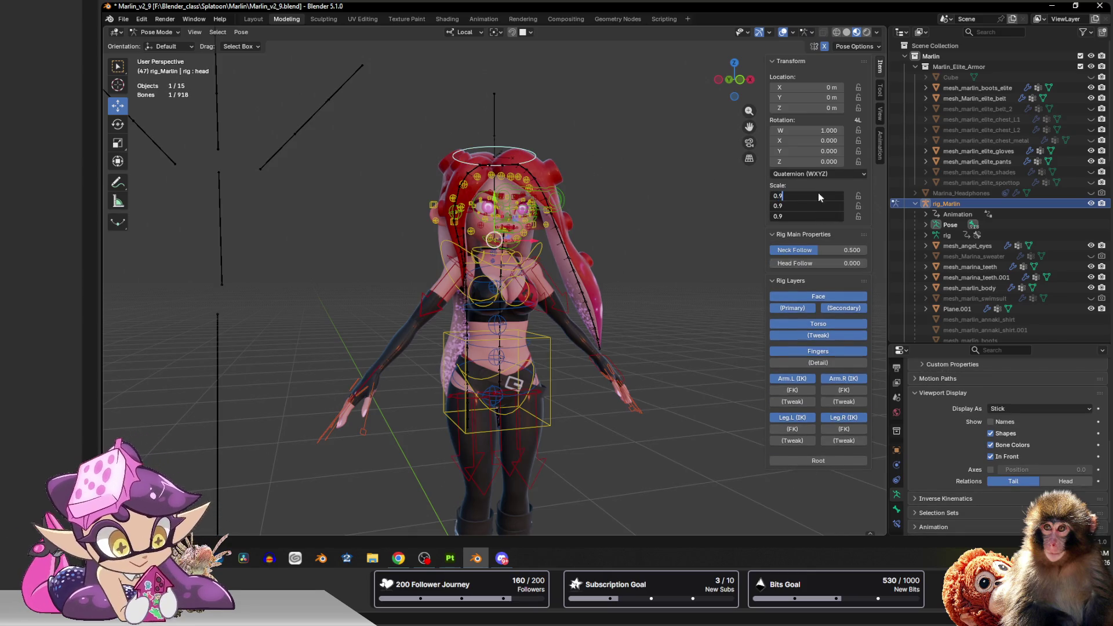
{"action": "key", "text": "Return"}
{"action": "key", "text": "ctrl+Tab"}
{"action": "scroll", "coordinate": [596, 149], "scroll_direction": "up", "scroll_amount": 4}
{"action": "left_click", "coordinate": [614, 141]}
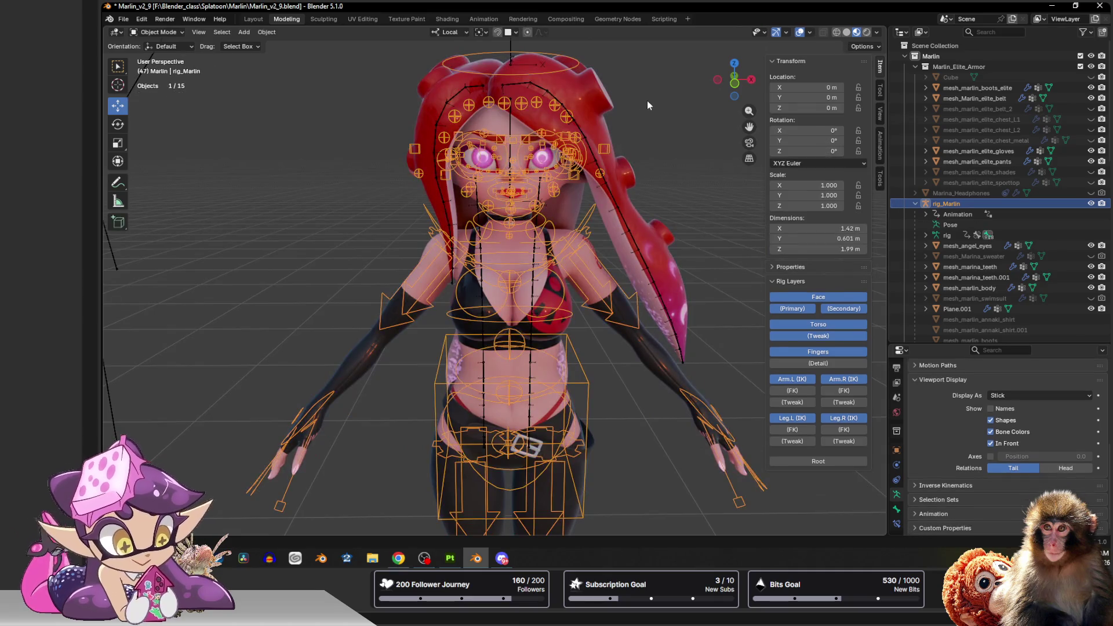
{"action": "scroll", "coordinate": [639, 182], "scroll_direction": "down", "scroll_amount": 2}
{"action": "scroll", "coordinate": [639, 182], "scroll_direction": "up", "scroll_amount": 2}
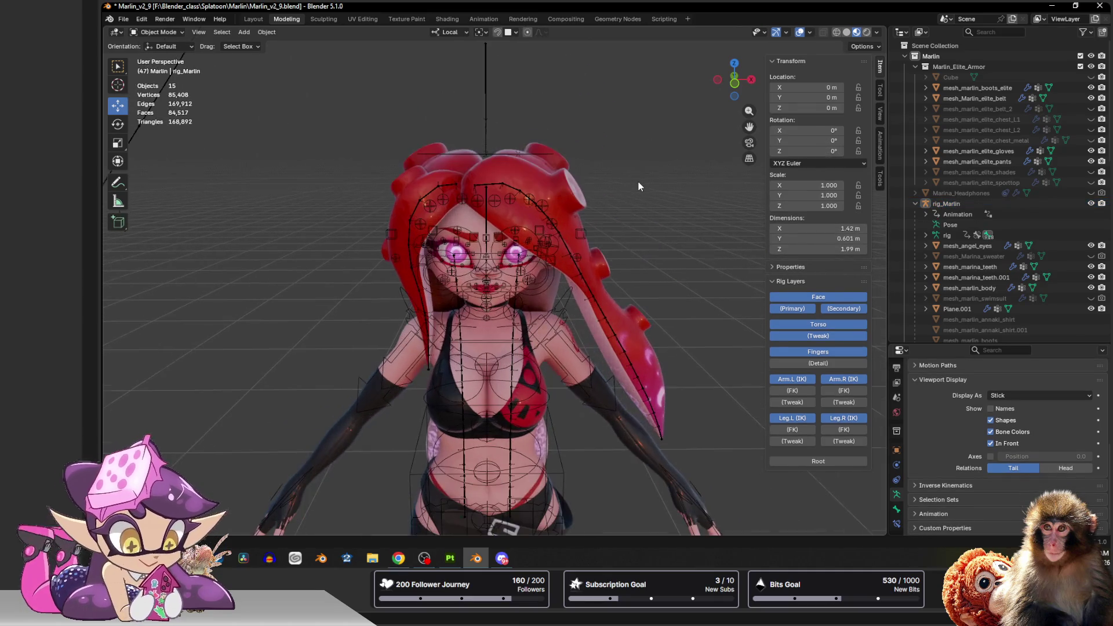
{"action": "scroll", "coordinate": [639, 182], "scroll_direction": "up", "scroll_amount": 2}
{"action": "scroll", "coordinate": [635, 161], "scroll_direction": "down", "scroll_amount": 2}
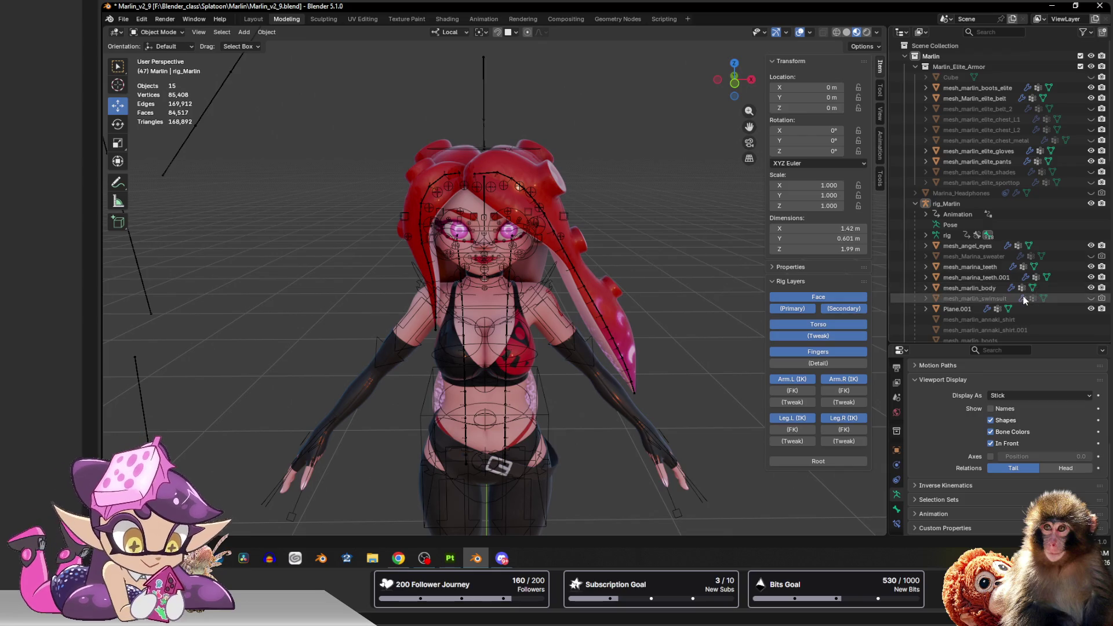
Unhide mesh_Marina_sweater in the Outliner and select it for sculpting.
{"action": "left_click", "coordinate": [1091, 257]}
{"action": "scroll", "coordinate": [672, 221], "scroll_direction": "up", "scroll_amount": 4}
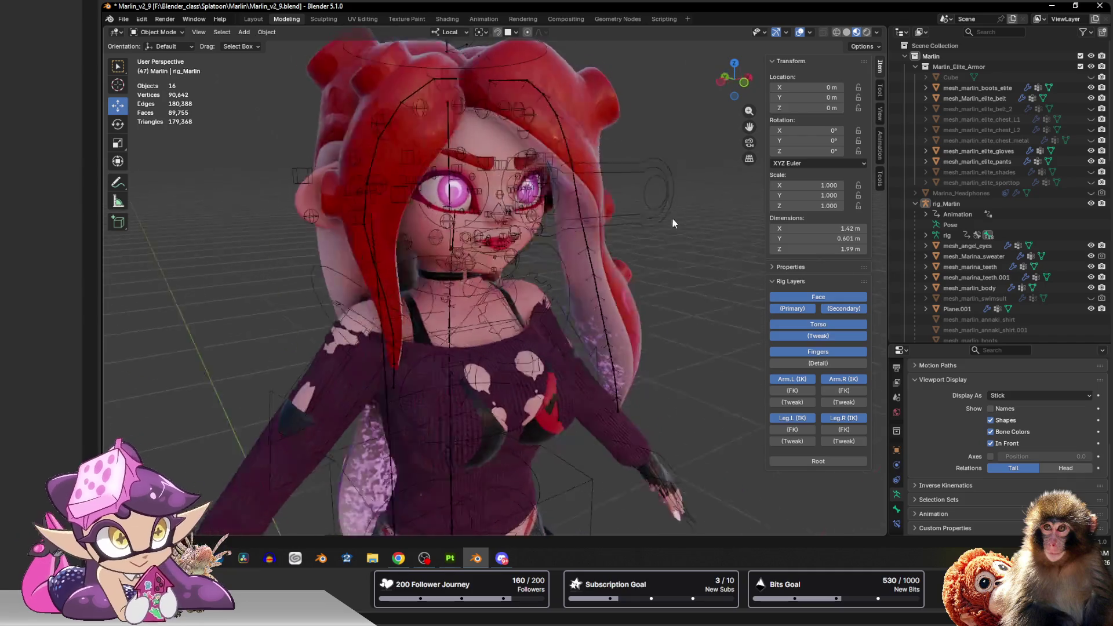
{"action": "middle_click_drag", "start_coordinate": [673, 222], "coordinate": [604, 191]}
{"action": "left_click", "coordinate": [497, 281]}
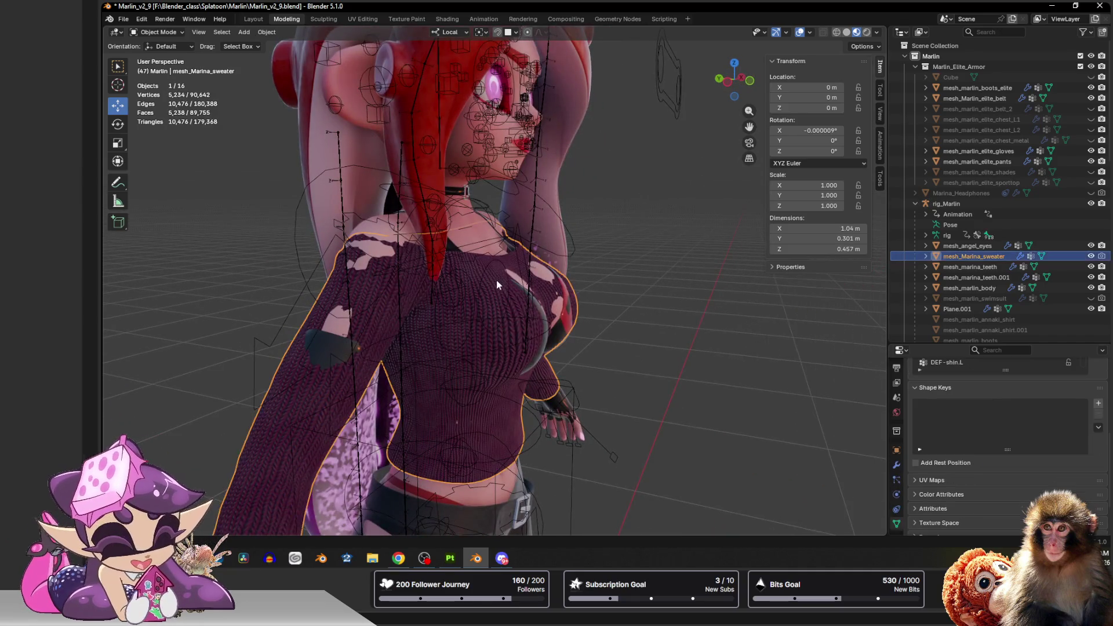
{"action": "key", "text": "ctrl+Tab"}
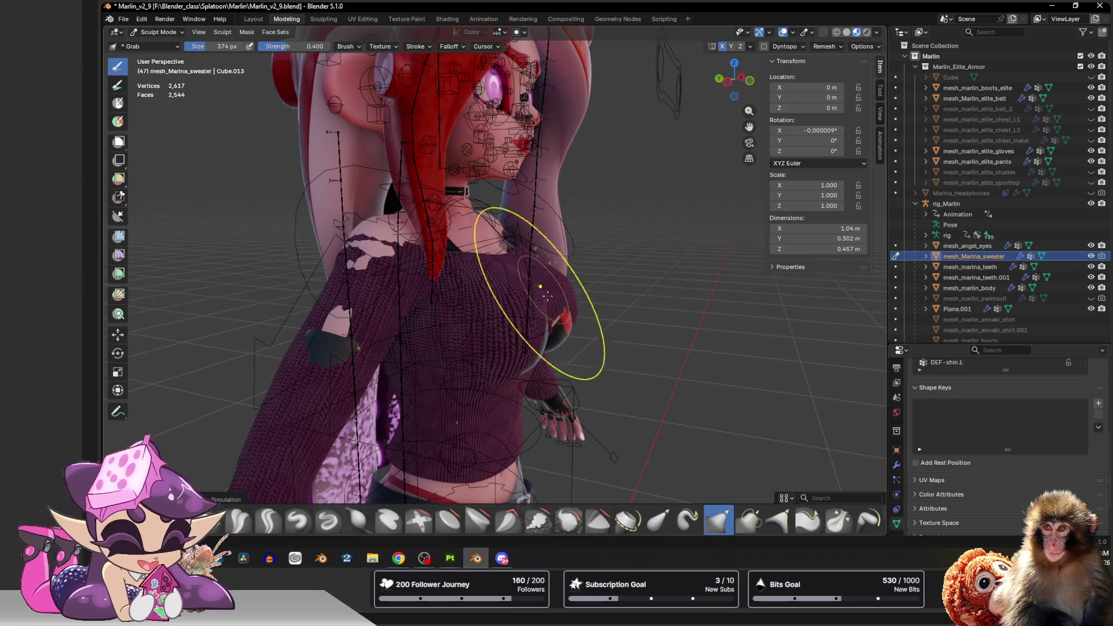
Grab-sculpt the sweater over the chest and left shoulder, then return to Object Mode.
{"action": "middle_click_drag", "start_coordinate": [546, 294], "coordinate": [531, 305]}
{"action": "left_click_drag", "start_coordinate": [531, 305], "coordinate": [575, 337]}
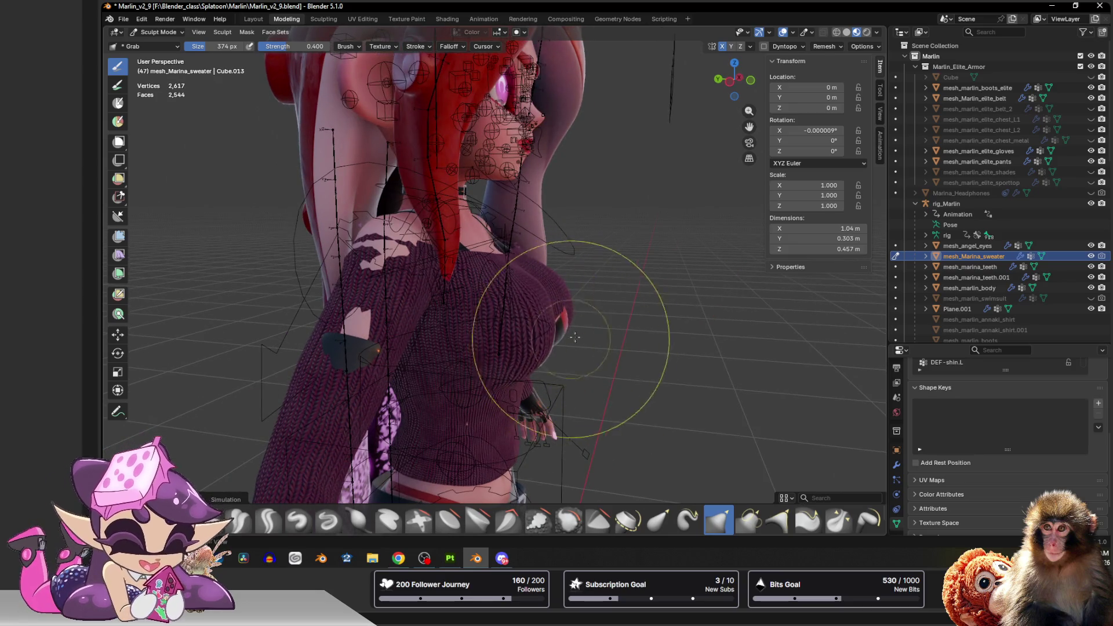
{"action": "middle_click_drag", "start_coordinate": [575, 338], "coordinate": [487, 330]}
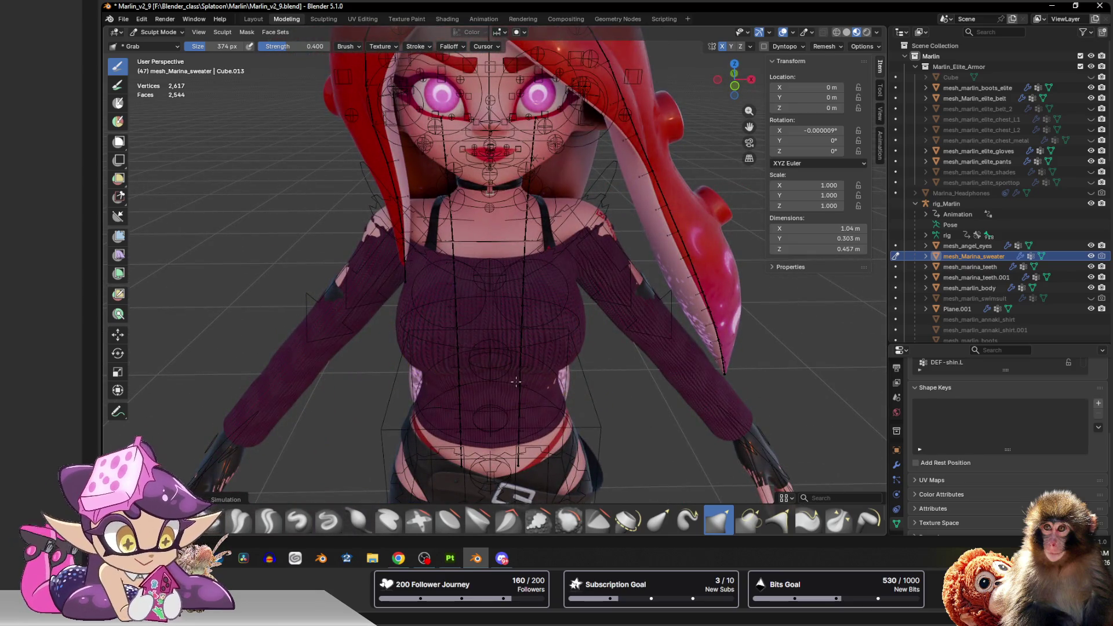
{"action": "middle_click_drag", "start_coordinate": [515, 382], "coordinate": [487, 365]}
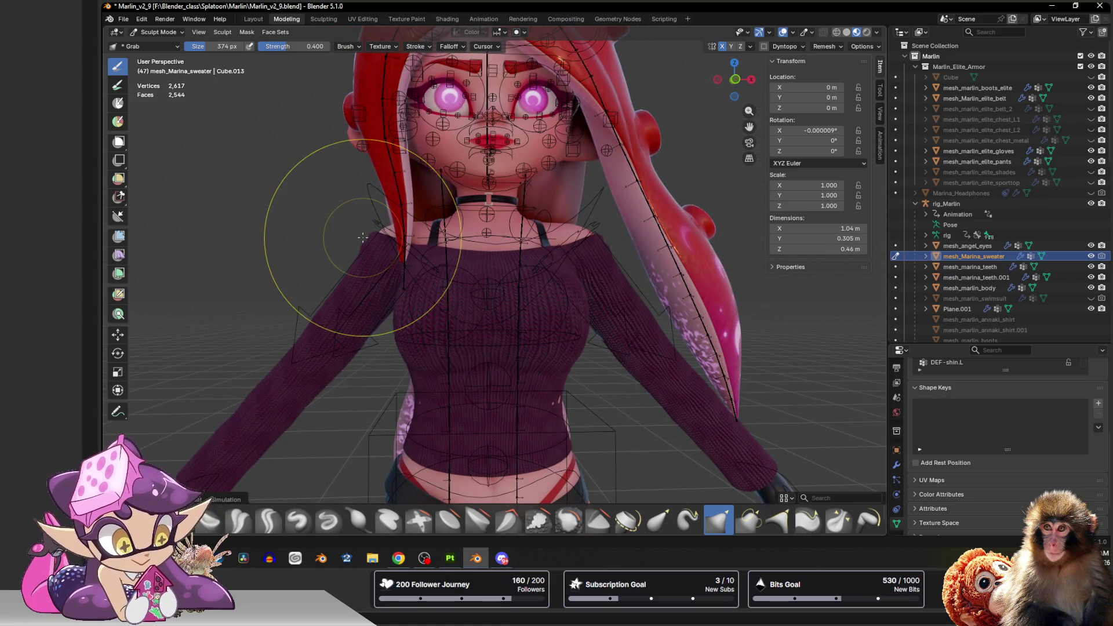
{"action": "mouse_move", "coordinate": [362, 236]}
{"action": "middle_mouse_down"}
{"action": "mouse_move", "coordinate": [501, 259]}
{"action": "mouse_move", "coordinate": [364, 251]}
{"action": "middle_mouse_up"}
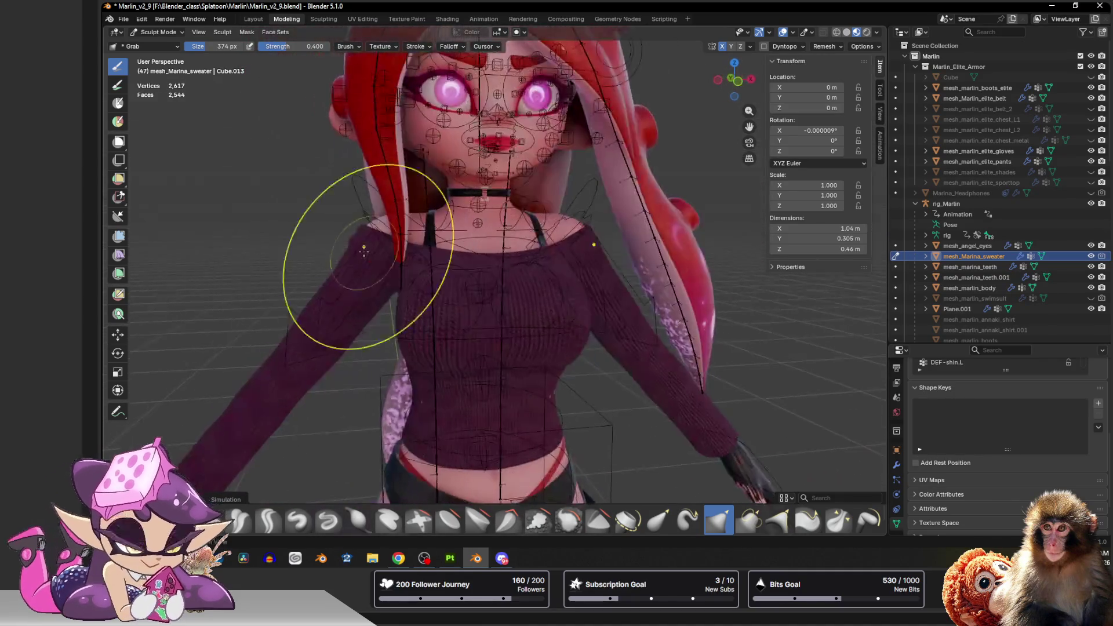
{"action": "scroll", "coordinate": [364, 251], "scroll_direction": "down", "scroll_amount": 4}
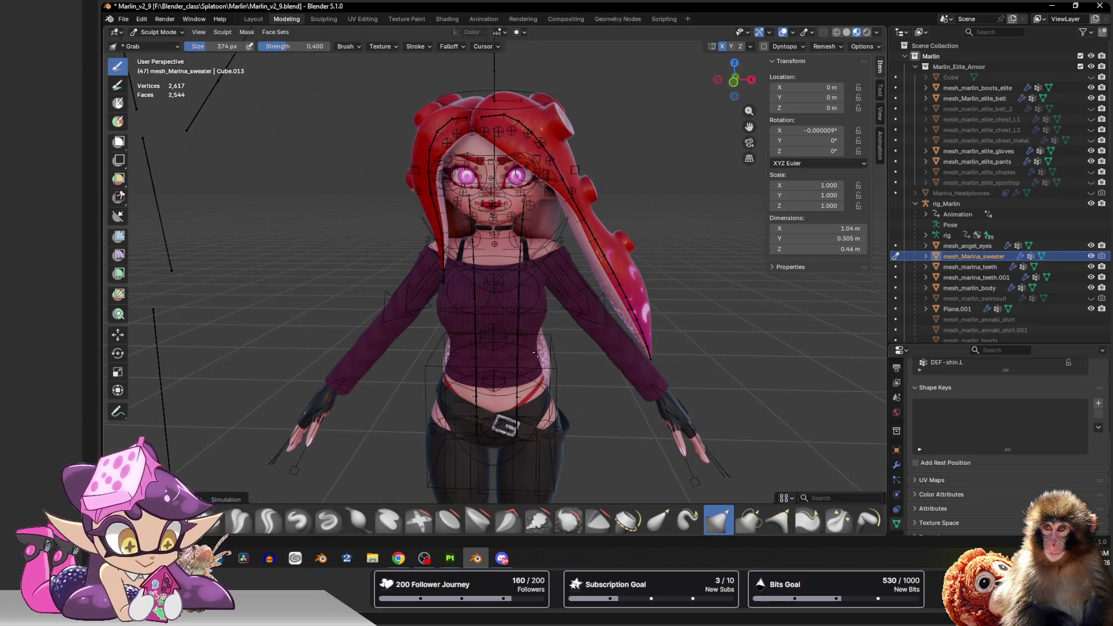
{"action": "key", "text": "ctrl+Tab"}
{"action": "scroll", "coordinate": [677, 206], "scroll_direction": "down", "scroll_amount": 3}
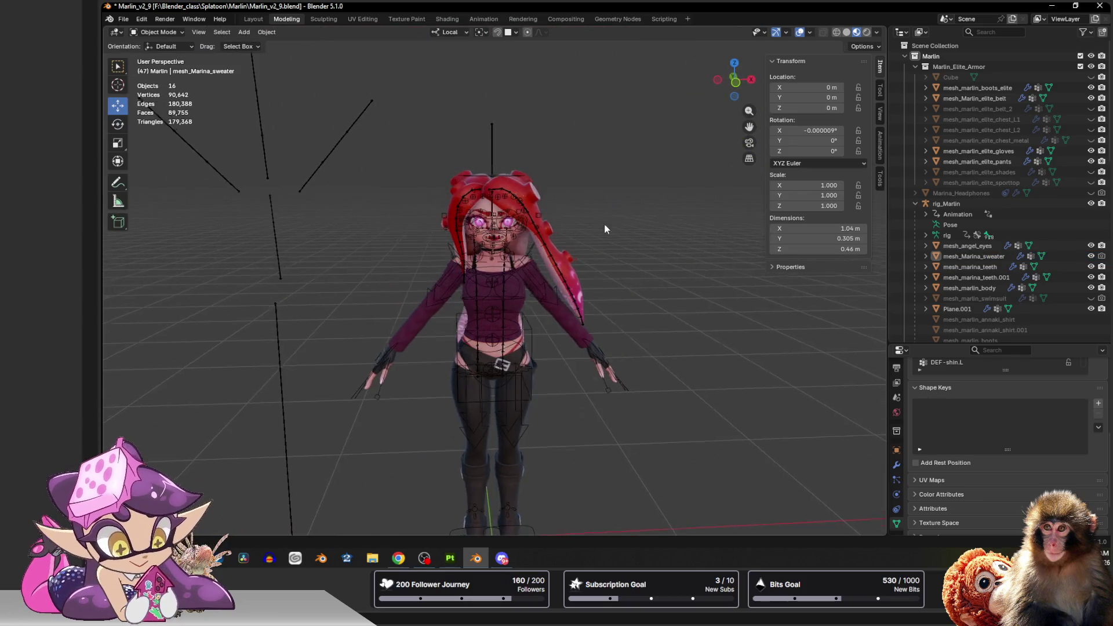
Turn off viewport overlays and orbit around the torso to inspect the sweater.
{"action": "left_click", "coordinate": [801, 33]}
{"action": "scroll", "coordinate": [593, 253], "scroll_direction": "up", "scroll_amount": 4}
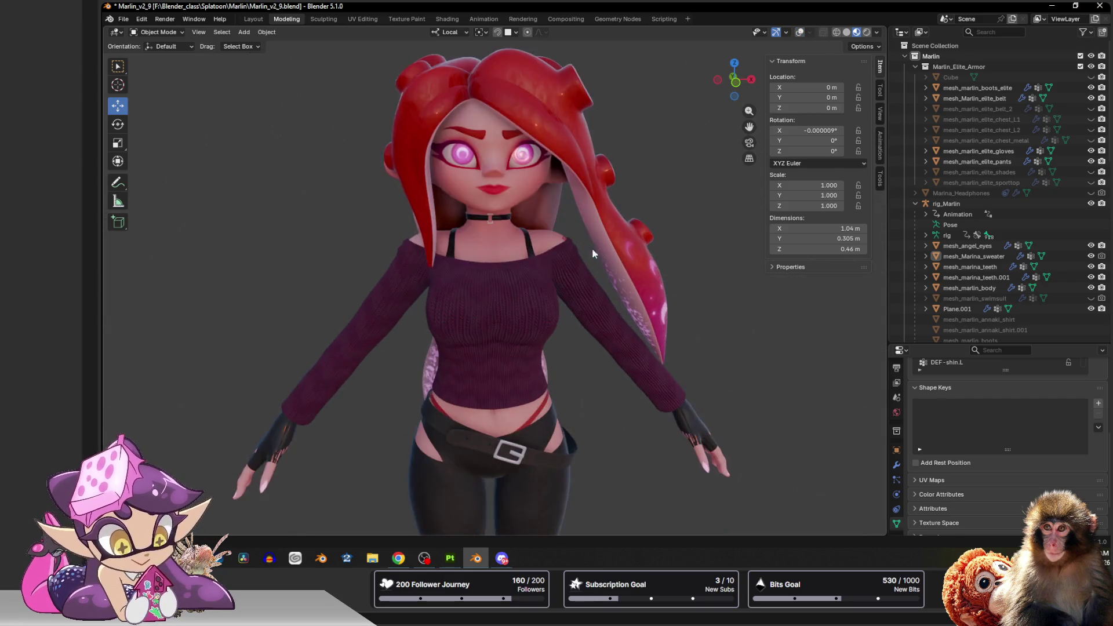
{"action": "middle_click_drag", "start_coordinate": [593, 254], "coordinate": [559, 245]}
{"action": "scroll", "coordinate": [512, 310], "scroll_direction": "up", "scroll_amount": 3}
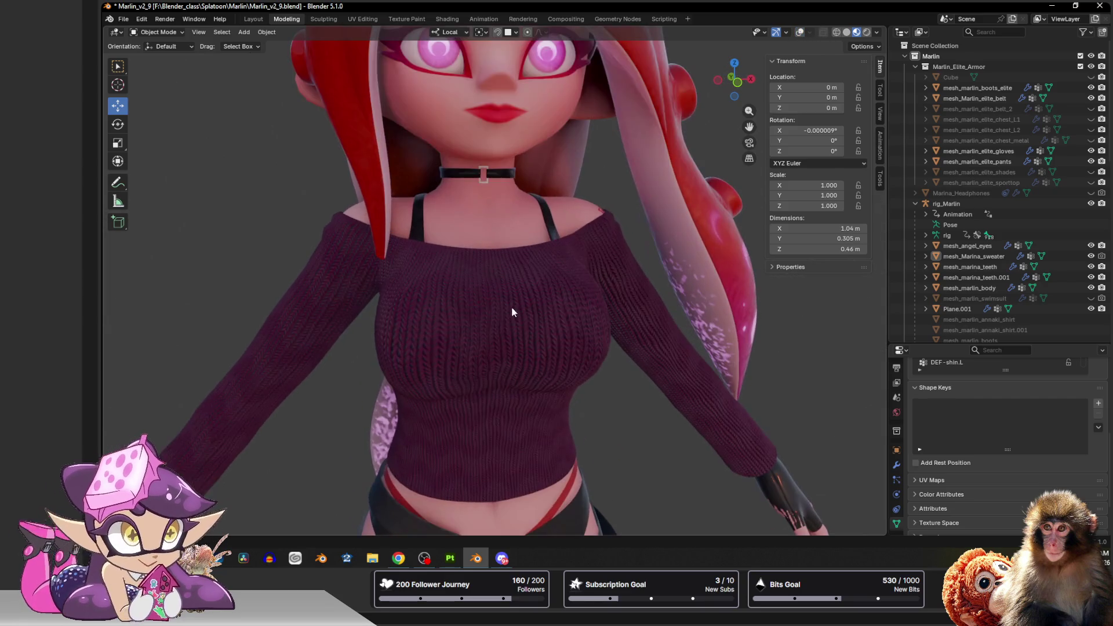
{"action": "middle_click_drag", "start_coordinate": [513, 307], "coordinate": [408, 311]}
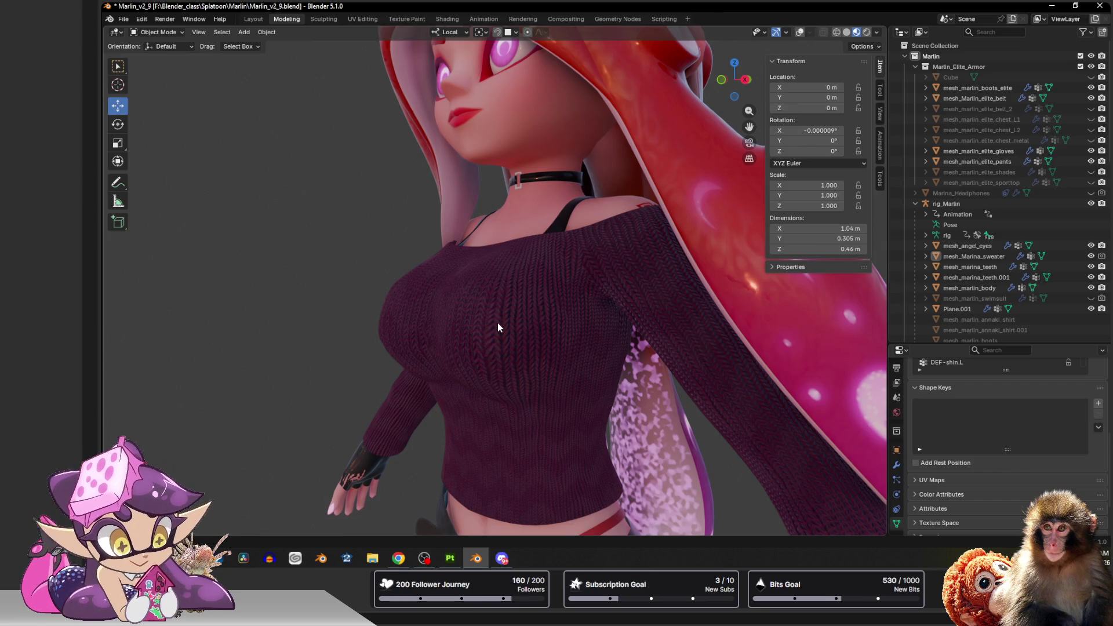
{"action": "left_click", "coordinate": [537, 273]}
{"action": "middle_click_drag", "start_coordinate": [417, 227], "coordinate": [482, 240]}
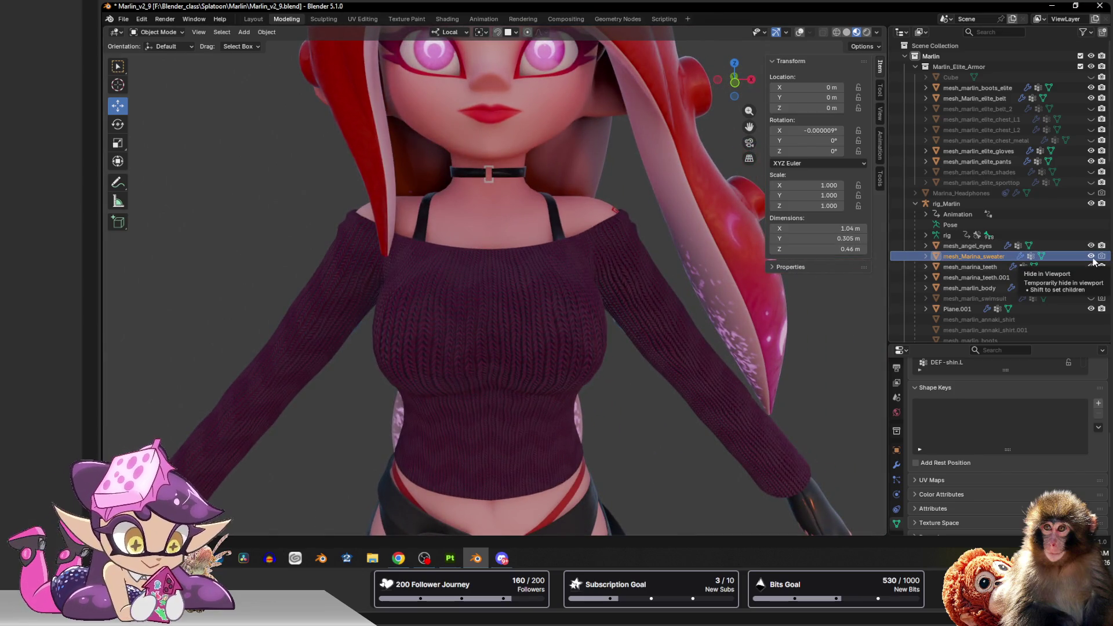
Hide the sweater, unhide the black sports top and set the body's chest shape key from annaki to sporty.
{"action": "left_click", "coordinate": [1092, 256]}
{"action": "left_click", "coordinate": [575, 316]}
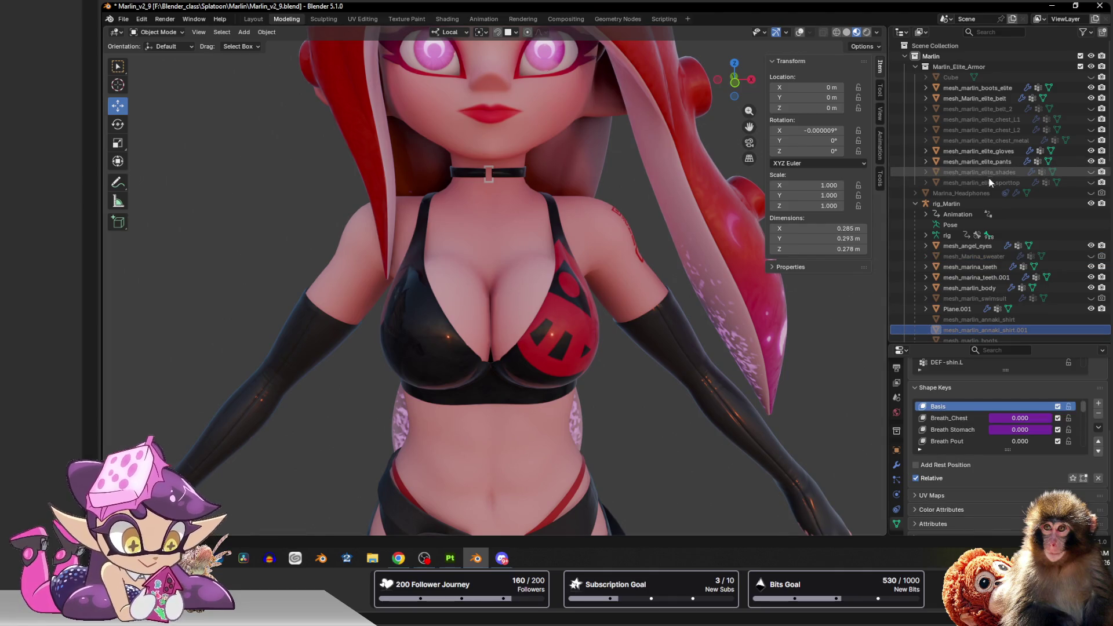
{"action": "left_click", "coordinate": [1092, 183]}
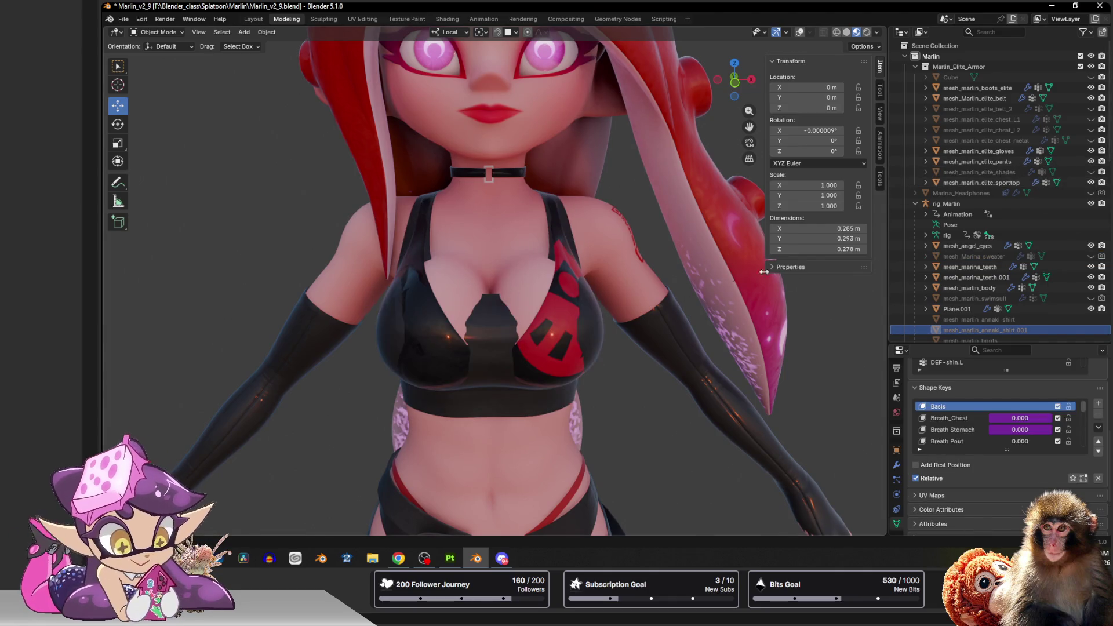
{"action": "left_click", "coordinate": [525, 281]}
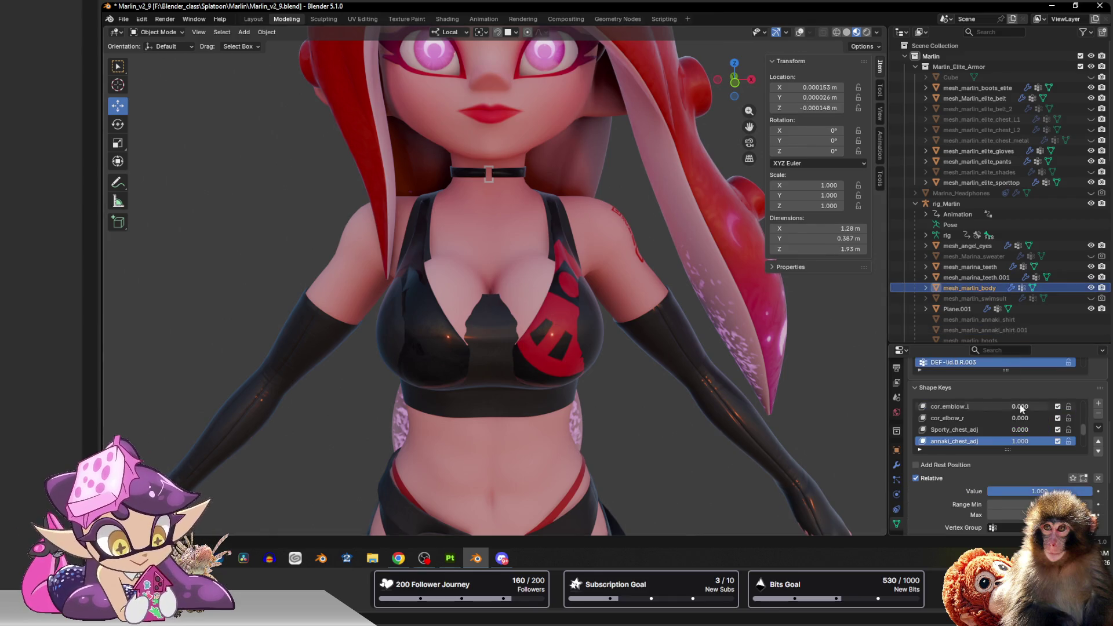
{"action": "left_click", "coordinate": [957, 442]}
{"action": "double_click", "coordinate": [1024, 443]}
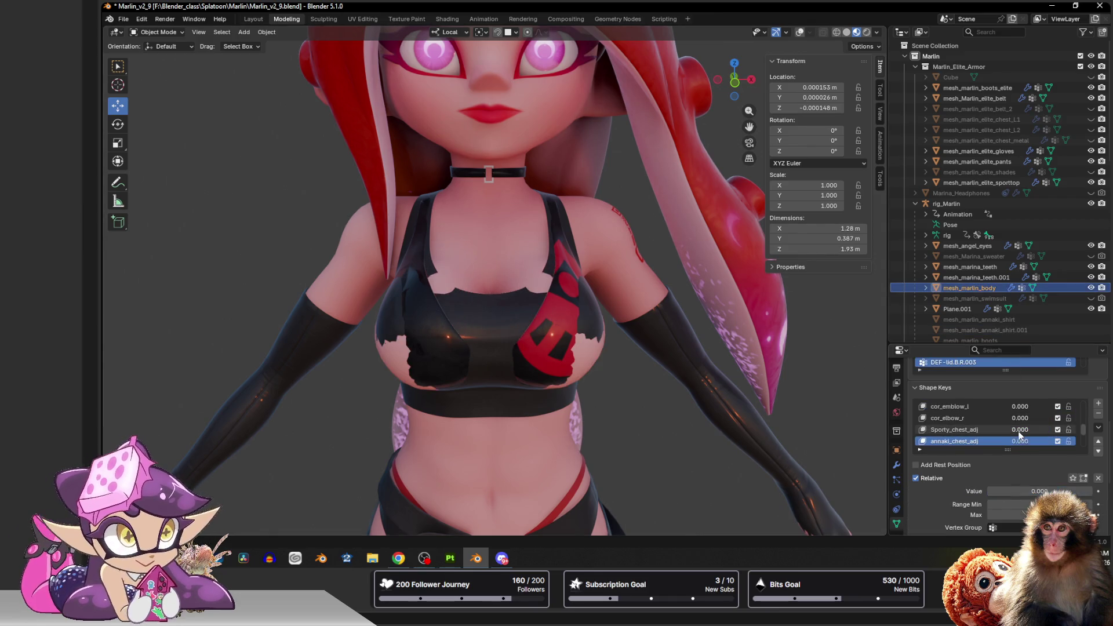
{"action": "left_click", "coordinate": [541, 323]}
{"action": "scroll", "coordinate": [1001, 217], "scroll_direction": "down", "scroll_amount": 5}
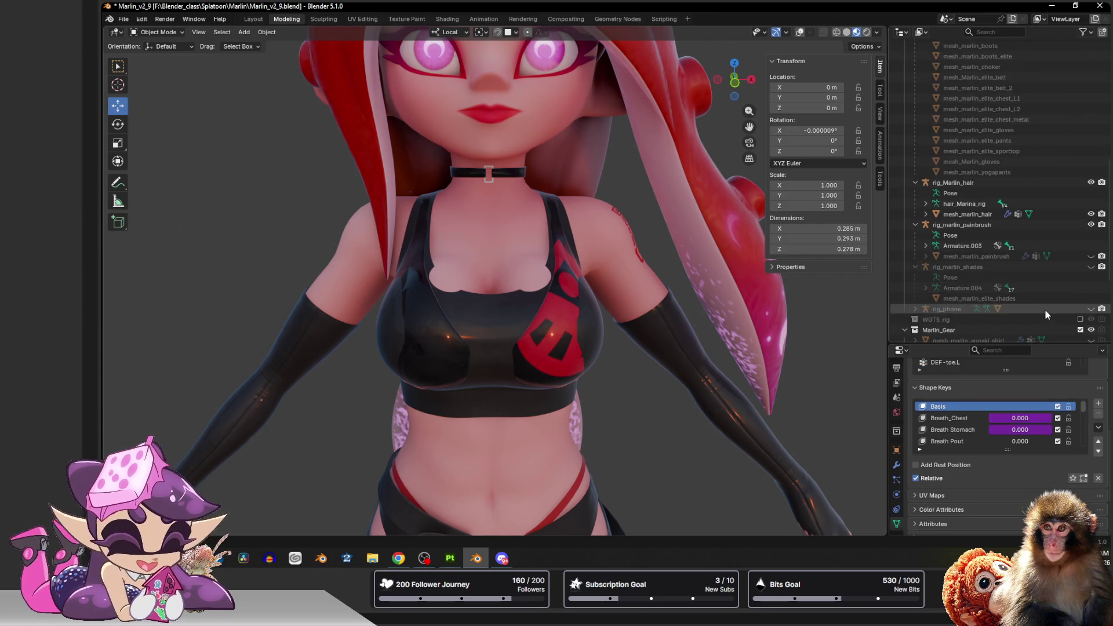
{"action": "scroll", "coordinate": [1047, 315], "scroll_direction": "down", "scroll_amount": 4}
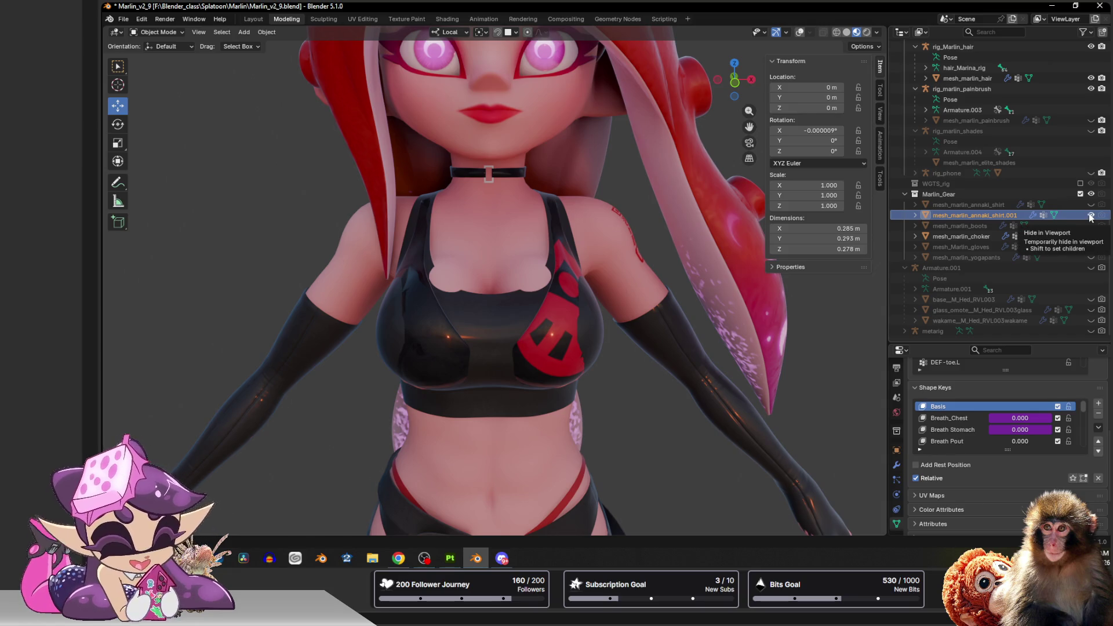
Rename mesh_marlin_annaki_shirt.001 to mesh_marlin_annaki_top and select it.
{"action": "double_click", "coordinate": [996, 215]}
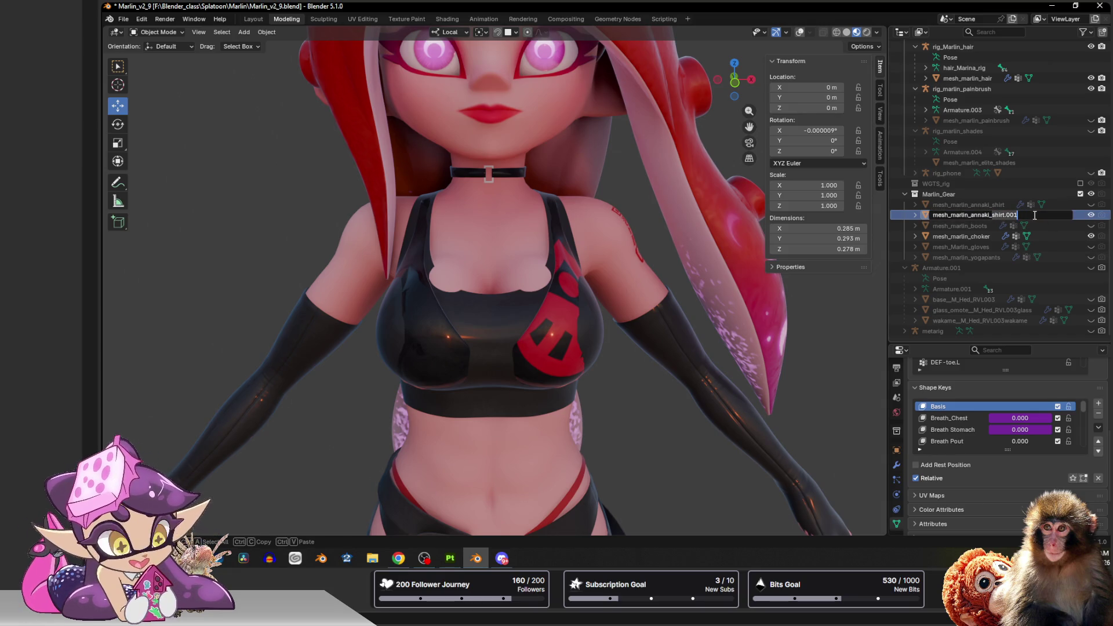
{"action": "key", "text": "BackSpace"}
{"action": "key", "text": "BackSpace"}
{"action": "key", "text": "BackSpace"}
{"action": "type", "text": "top"}
{"action": "key", "text": "Return"}
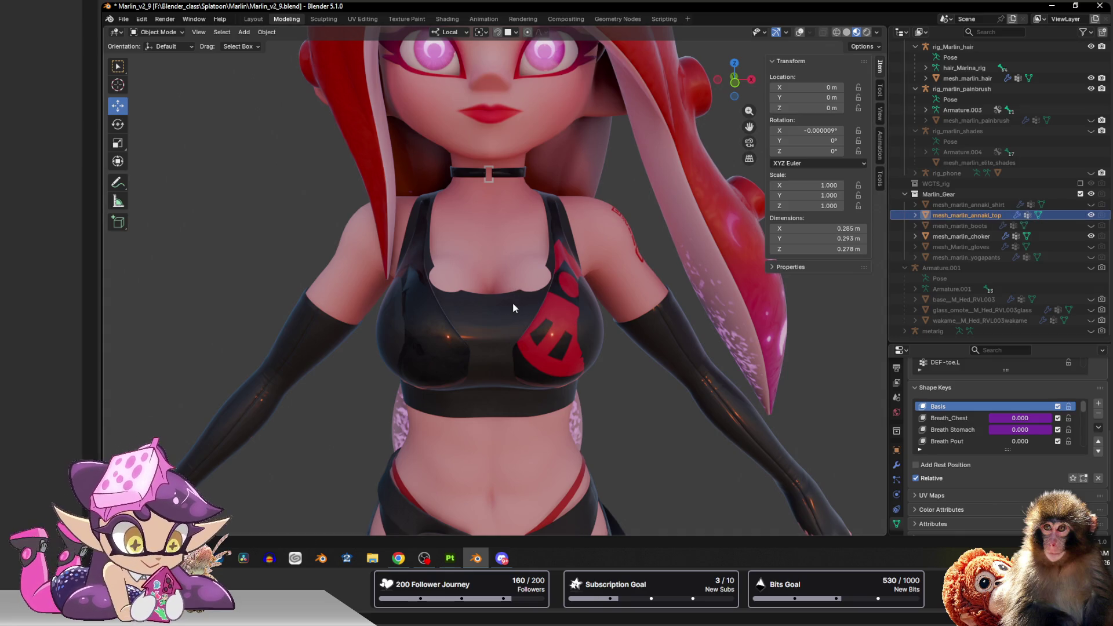
{"action": "left_click", "coordinate": [513, 302]}
{"action": "scroll", "coordinate": [540, 295], "scroll_direction": "up", "scroll_amount": 3}
Grab-sculpt the crop top's neckline into shape and return to Object Mode.
{"action": "key", "text": "ctrl+Tab"}
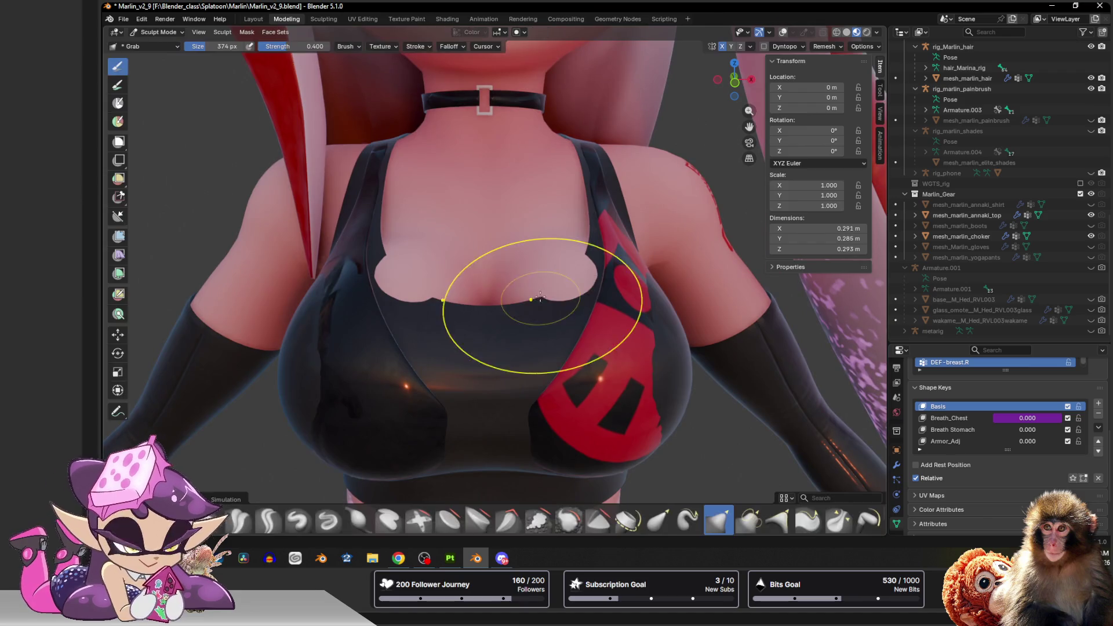
{"action": "middle_click_drag", "start_coordinate": [610, 270], "coordinate": [580, 278]}
{"action": "left_click_drag", "start_coordinate": [580, 278], "coordinate": [552, 283]}
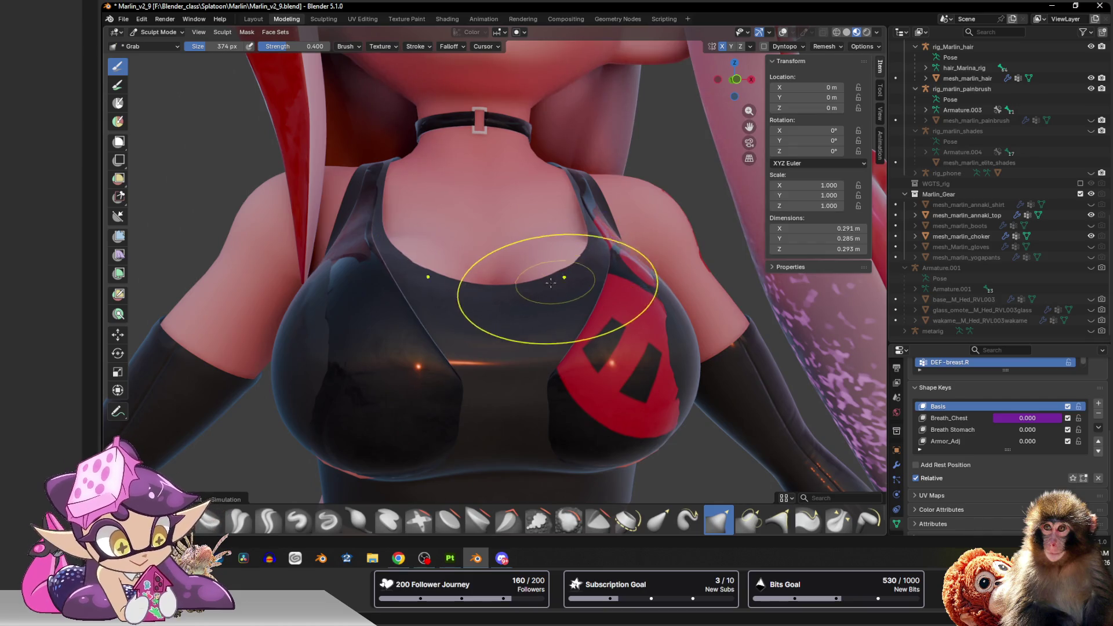
{"action": "scroll", "coordinate": [554, 277], "scroll_direction": "down", "scroll_amount": 3}
{"action": "left_click_drag", "start_coordinate": [554, 271], "coordinate": [556, 271]}
{"action": "middle_click_drag", "start_coordinate": [556, 279], "coordinate": [561, 313]}
{"action": "key", "text": "Tab"}
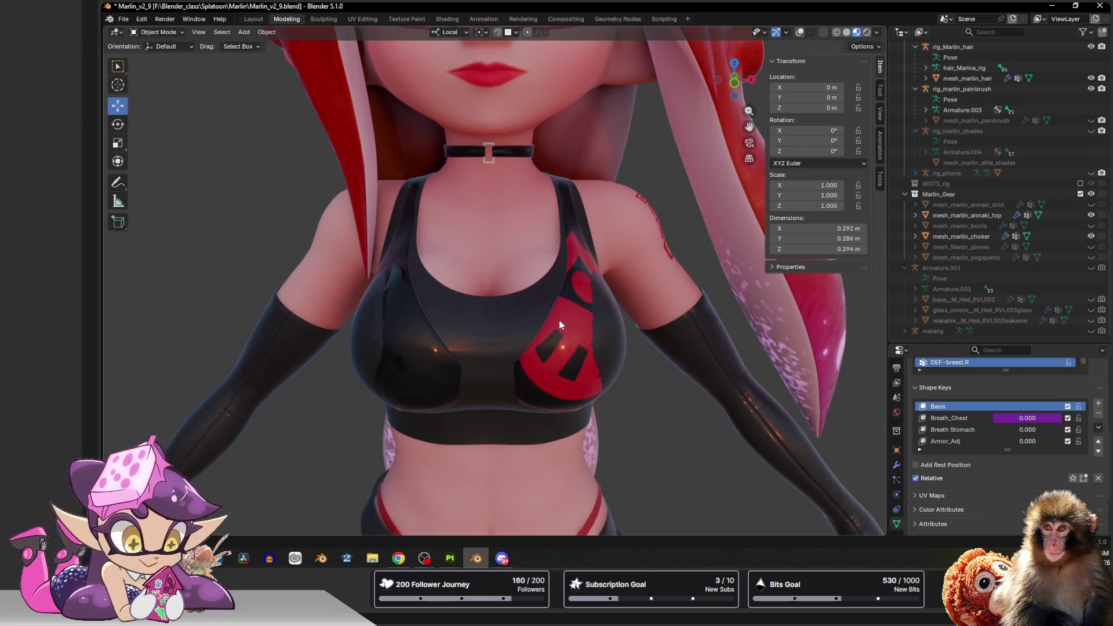
Hide the red-logo top and check the plain black top in Sculpt Mode.
{"action": "key", "text": "h"}
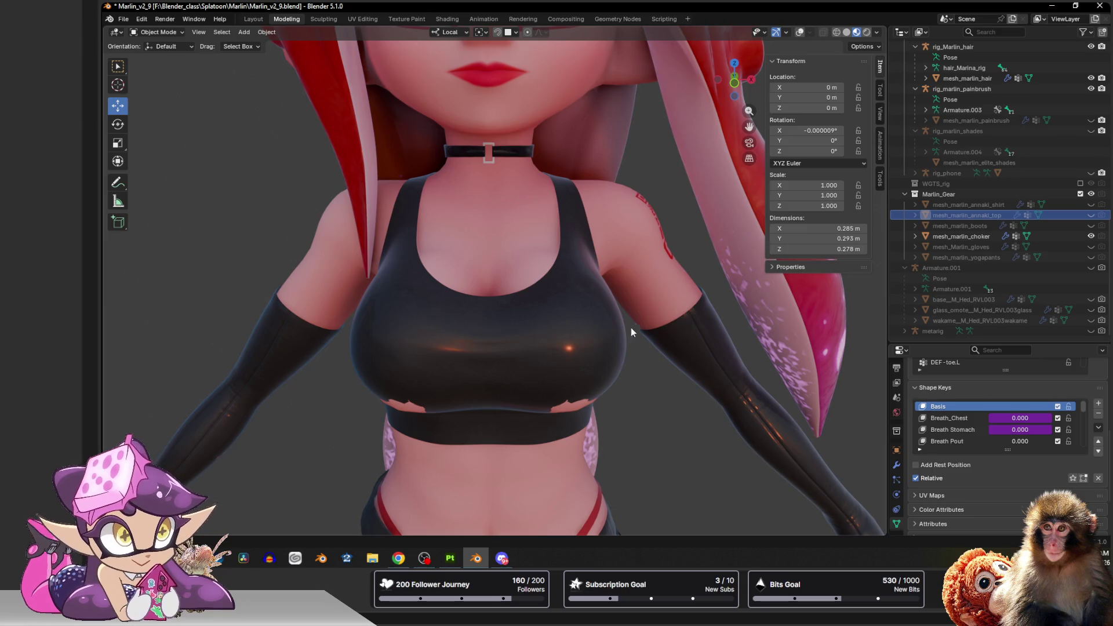
{"action": "left_click", "coordinate": [609, 383]}
{"action": "key", "text": "Tab"}
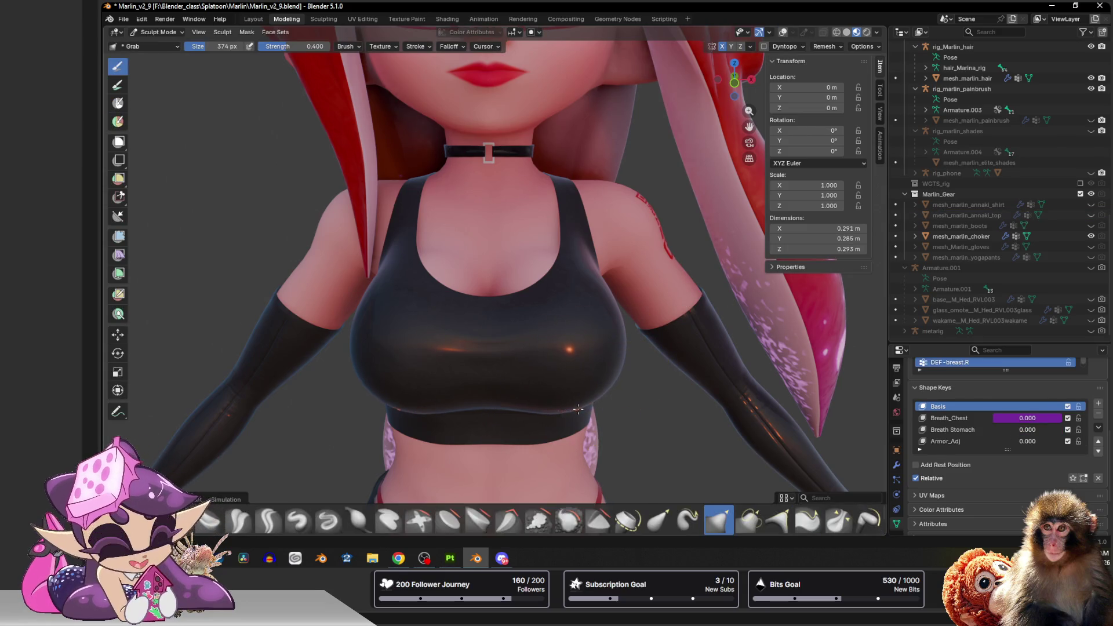
{"action": "mouse_move", "coordinate": [574, 405]}
{"action": "middle_mouse_down"}
{"action": "mouse_move", "coordinate": [583, 409]}
{"action": "mouse_move", "coordinate": [640, 328]}
{"action": "mouse_move", "coordinate": [540, 309]}
{"action": "middle_mouse_up"}
{"action": "key", "text": "Tab"}
{"action": "scroll", "coordinate": [639, 327], "scroll_direction": "up", "scroll_amount": 3}
{"action": "scroll", "coordinate": [540, 309], "scroll_direction": "down", "scroll_amount": 4}
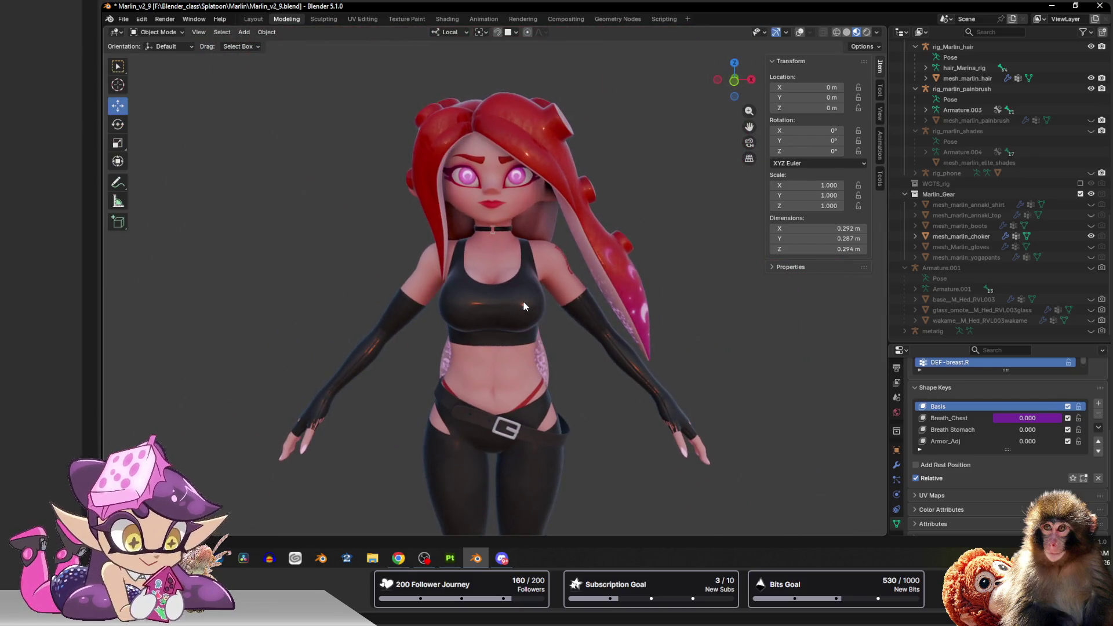
{"action": "scroll", "coordinate": [625, 144], "scroll_direction": "down", "scroll_amount": 3}
{"action": "mouse_move", "coordinate": [617, 187]}
{"action": "middle_mouse_down"}
{"action": "mouse_move", "coordinate": [643, 192]}
{"action": "mouse_move", "coordinate": [605, 194]}
{"action": "mouse_move", "coordinate": [601, 267]}
{"action": "mouse_move", "coordinate": [707, 237]}
{"action": "mouse_move", "coordinate": [691, 209]}
{"action": "mouse_move", "coordinate": [629, 201]}
{"action": "mouse_move", "coordinate": [446, 237]}
{"action": "mouse_move", "coordinate": [561, 235]}
{"action": "middle_mouse_up"}
{"action": "scroll", "coordinate": [614, 205], "scroll_direction": "up", "scroll_amount": 3}
{"action": "scroll", "coordinate": [560, 235], "scroll_direction": "down", "scroll_amount": 2}
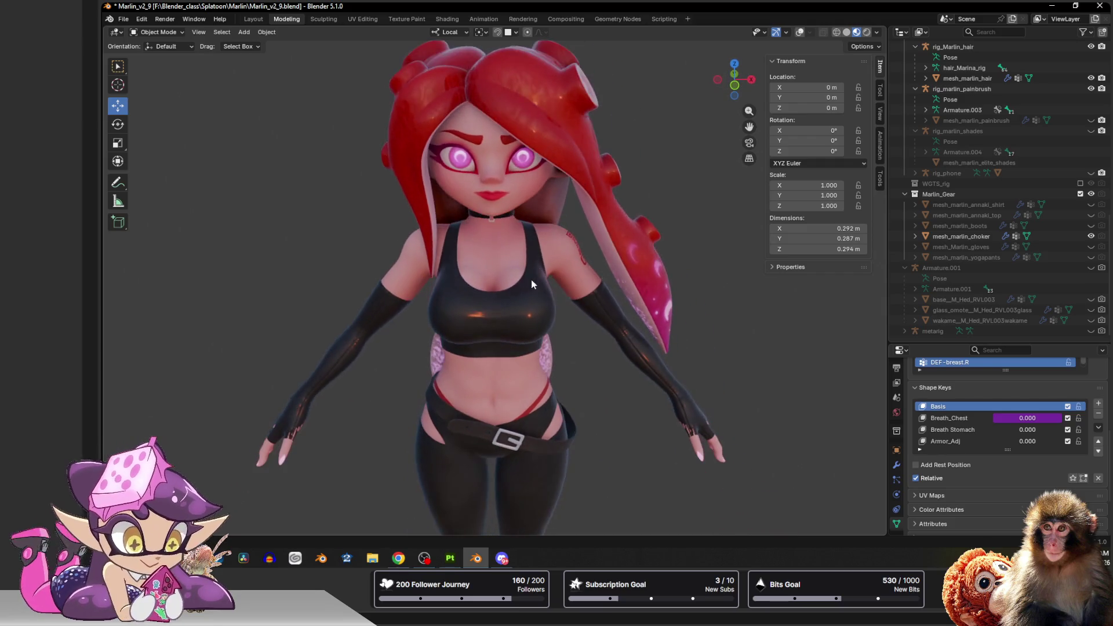
{"action": "scroll", "coordinate": [494, 305], "scroll_direction": "up", "scroll_amount": 1}
{"action": "scroll", "coordinate": [539, 288], "scroll_direction": "up", "scroll_amount": 3}
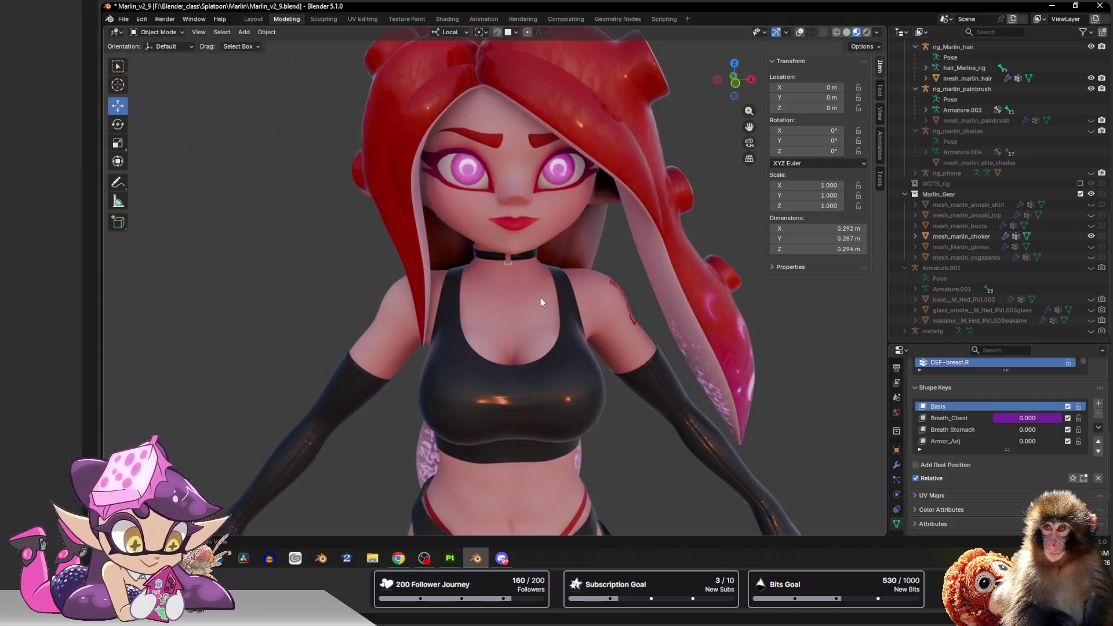
{"action": "scroll", "coordinate": [540, 285], "scroll_direction": "down", "scroll_amount": 1}
{"action": "scroll", "coordinate": [541, 284], "scroll_direction": "down", "scroll_amount": 1}
{"action": "left_click_drag", "start_coordinate": [720, 98], "coordinate": [546, 161]}
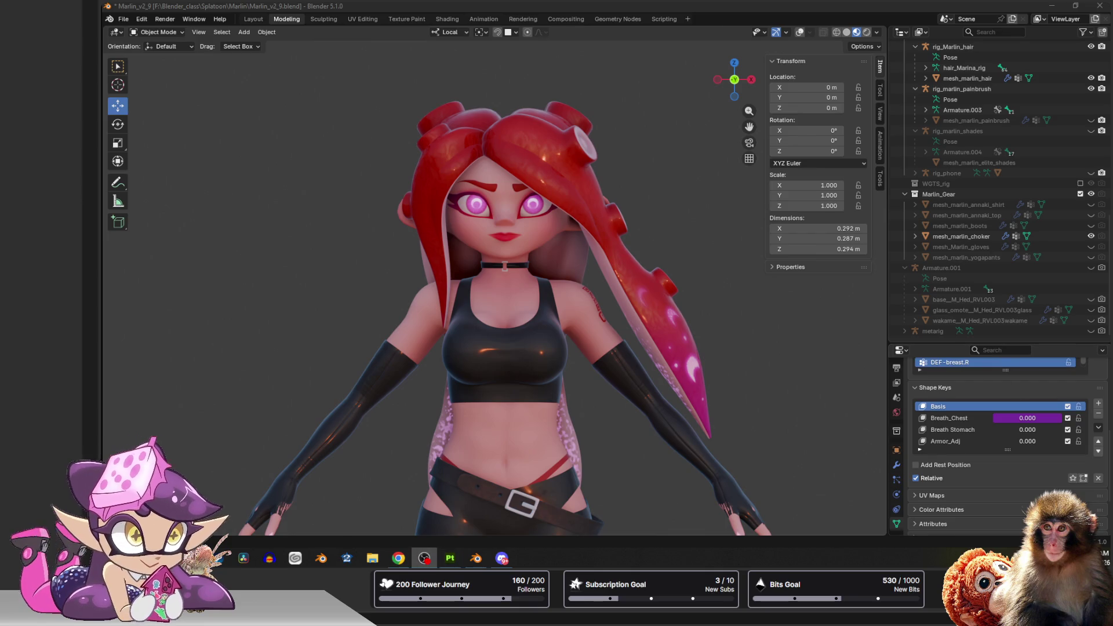
{"action": "key", "text": "alt+Tab"}
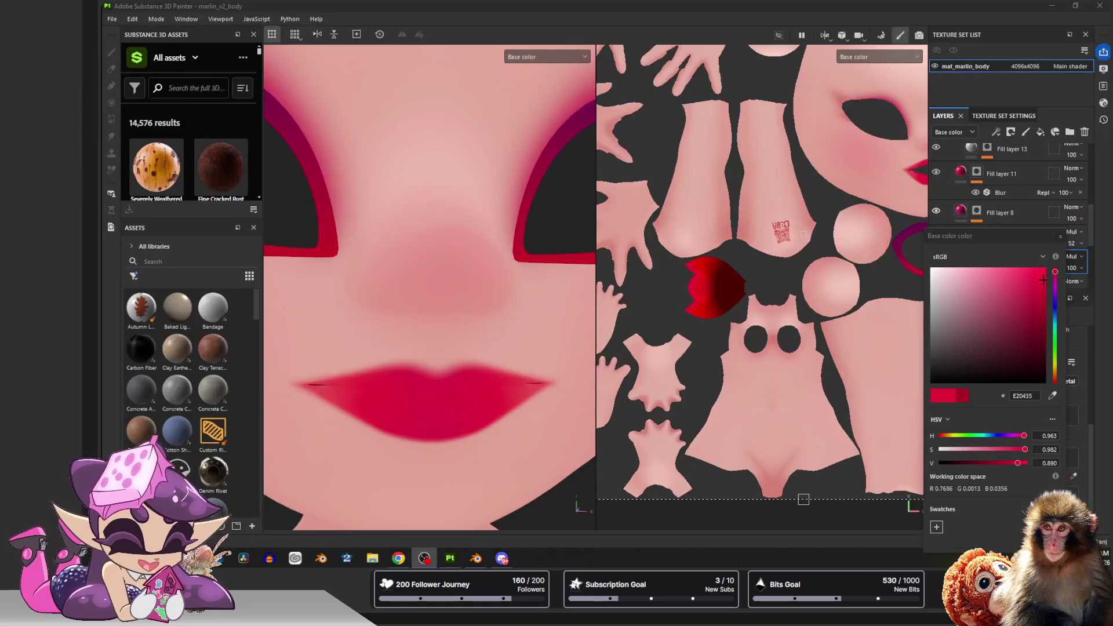
{"action": "left_click", "coordinate": [477, 557]}
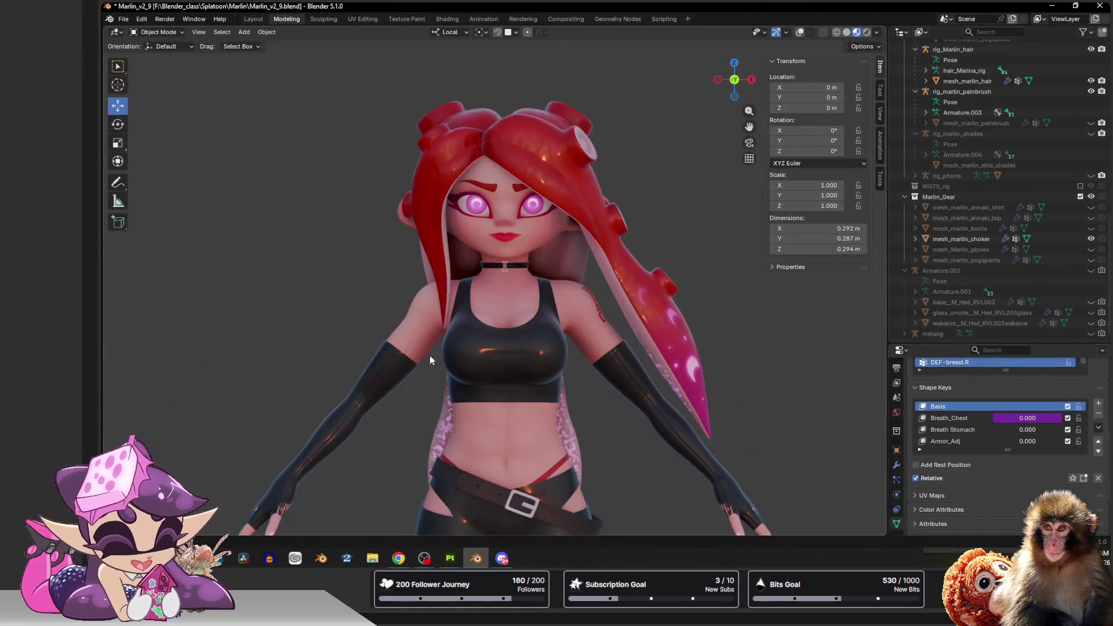
{"action": "scroll", "coordinate": [429, 355], "scroll_direction": "up", "scroll_amount": 4}
{"action": "scroll", "coordinate": [388, 390], "scroll_direction": "down", "scroll_amount": 3}
{"action": "middle_click_drag", "start_coordinate": [319, 367], "coordinate": [234, 391]}
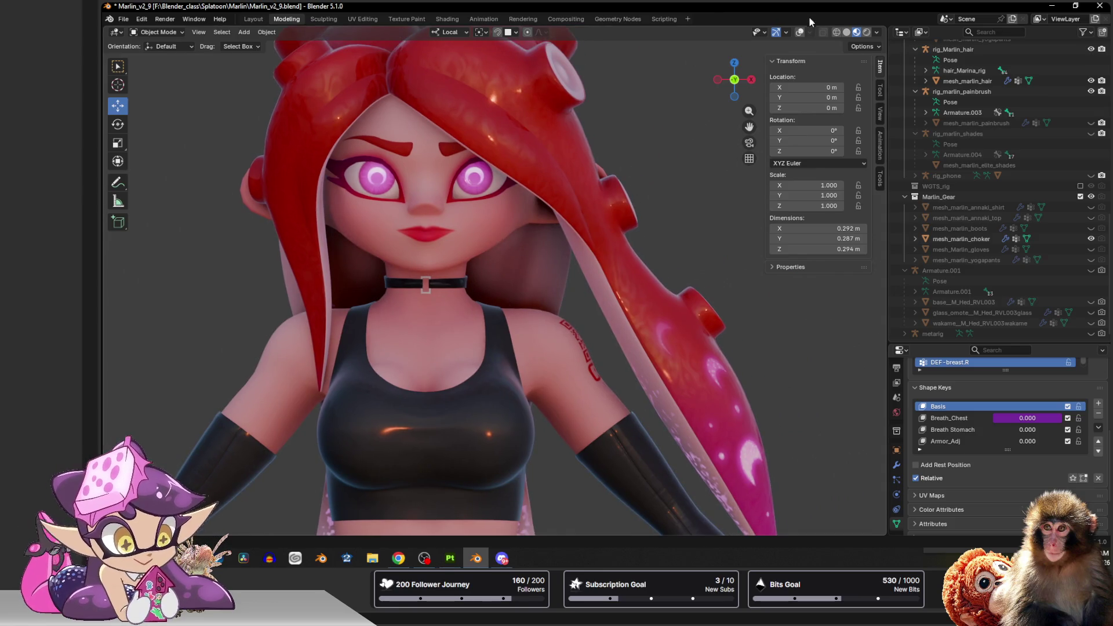
{"action": "left_click", "coordinate": [800, 32]}
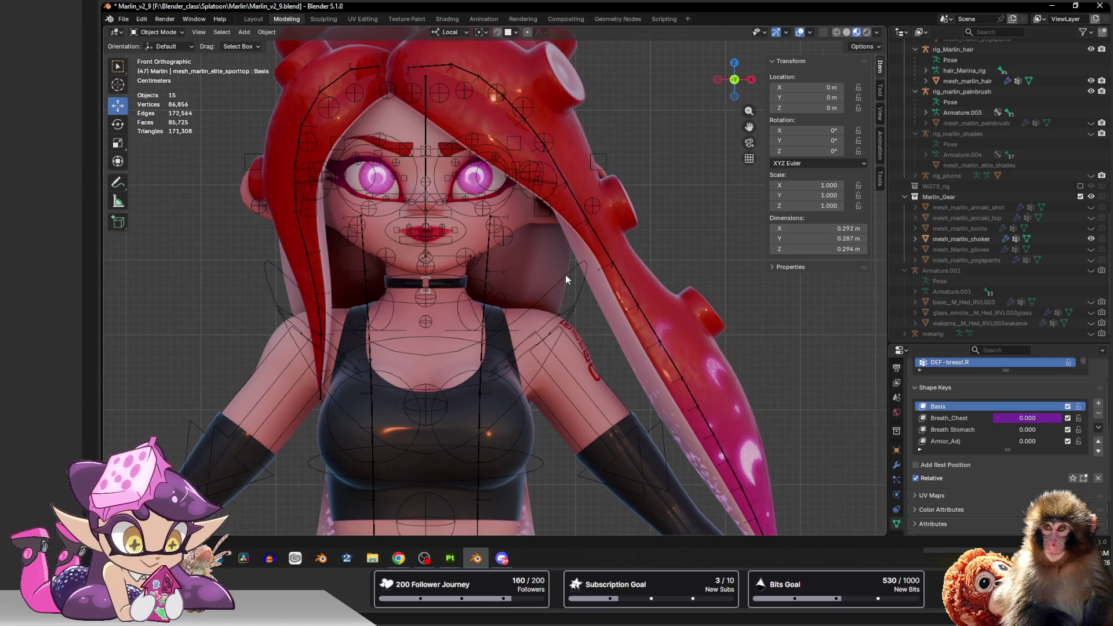
Hide rig_Marlin and rig_Marlin_hair in the viewport.
{"action": "left_click", "coordinate": [566, 276]}
{"action": "scroll", "coordinate": [1057, 236], "scroll_direction": "up", "scroll_amount": 3}
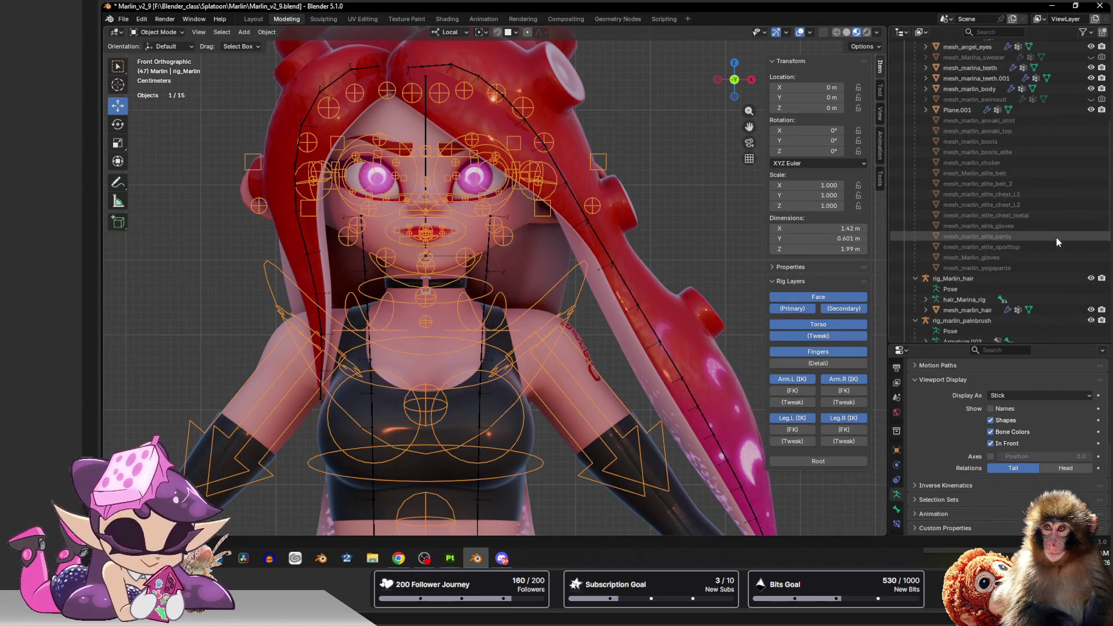
{"action": "scroll", "coordinate": [1057, 237], "scroll_direction": "up", "scroll_amount": 3}
{"action": "left_click", "coordinate": [1092, 195]}
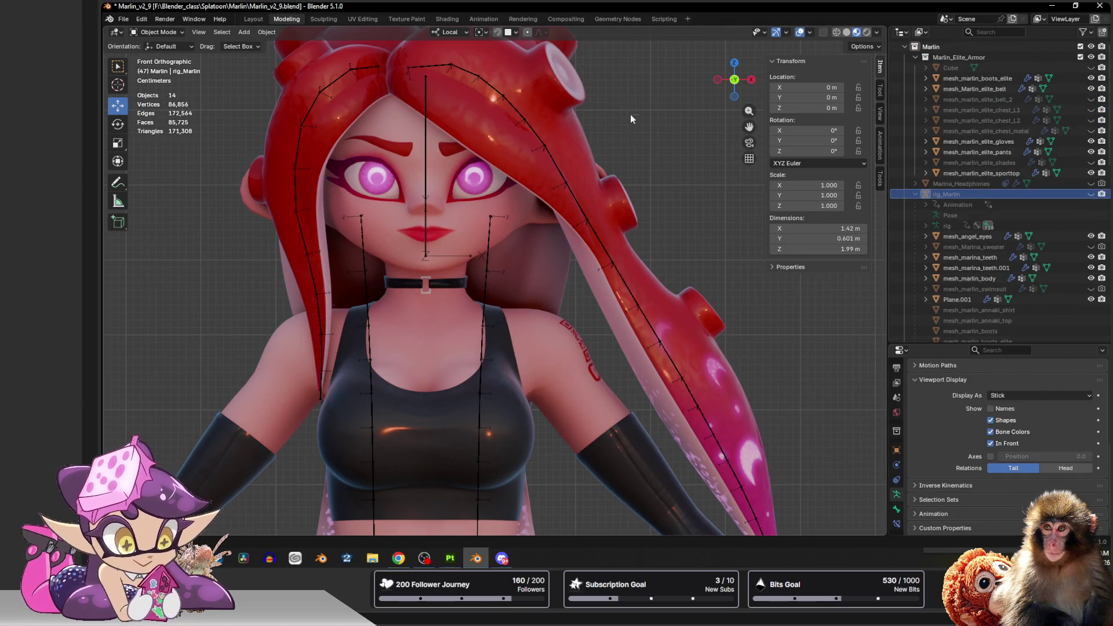
{"action": "left_click", "coordinate": [561, 174]}
{"action": "scroll", "coordinate": [1058, 238], "scroll_direction": "down", "scroll_amount": 3}
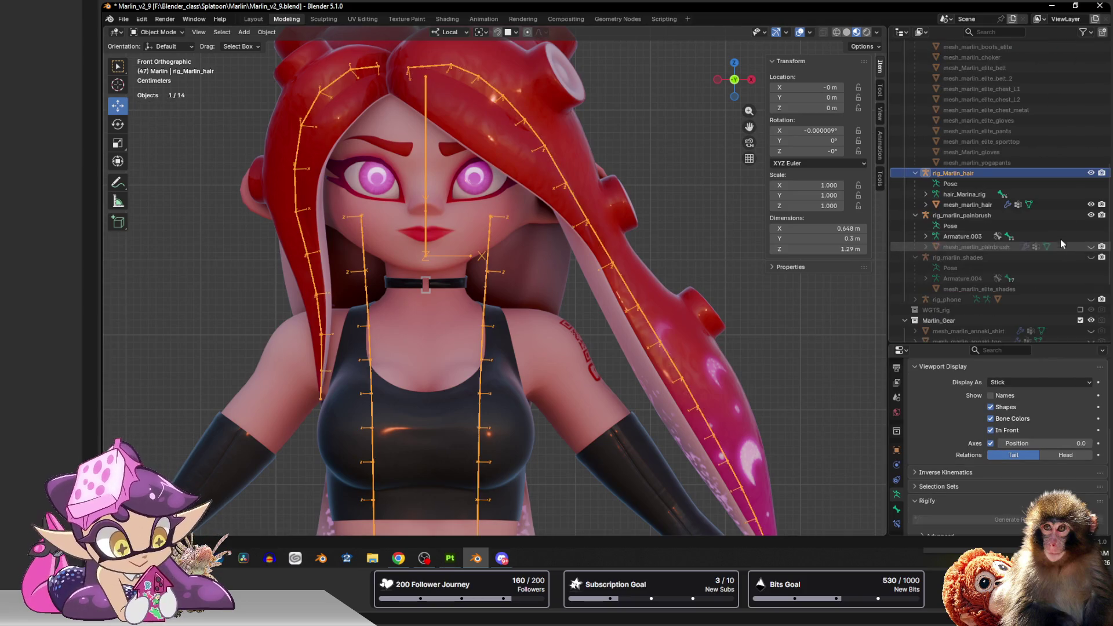
{"action": "left_click", "coordinate": [1091, 174]}
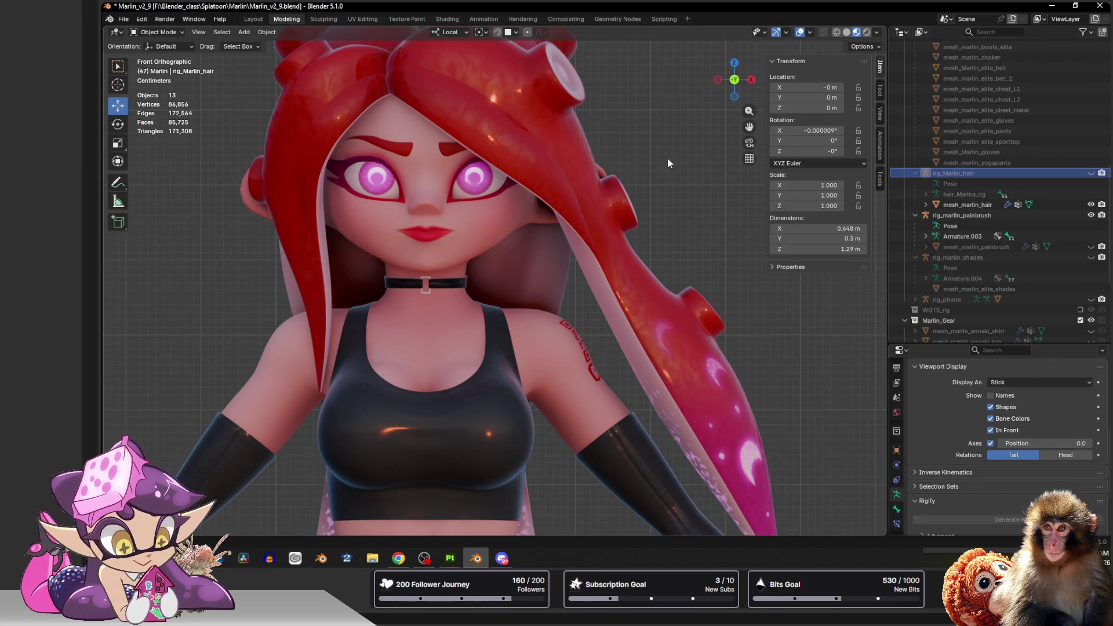
{"action": "scroll", "coordinate": [668, 162], "scroll_direction": "down", "scroll_amount": 5}
Hide rig_marlin_paintbrush so only the character meshes show.
{"action": "middle_click_drag", "start_coordinate": [648, 204], "coordinate": [668, 236]}
{"action": "middle_click_drag", "start_coordinate": [551, 180], "coordinate": [387, 214]}
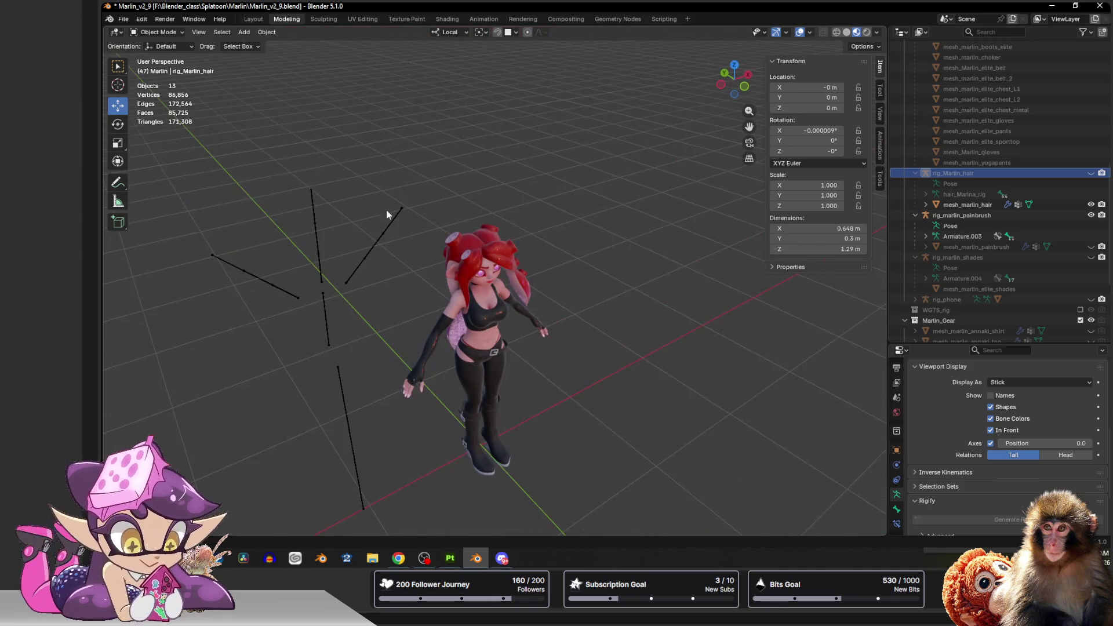
{"action": "left_click", "coordinate": [322, 278]}
{"action": "left_click", "coordinate": [966, 215]}
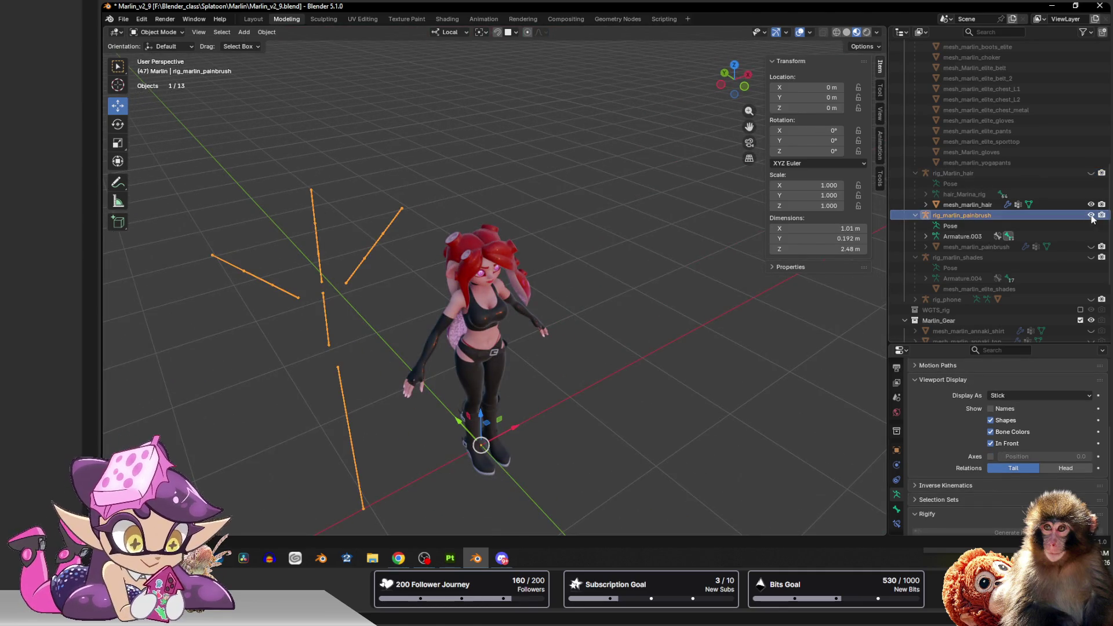
{"action": "left_click", "coordinate": [1091, 215]}
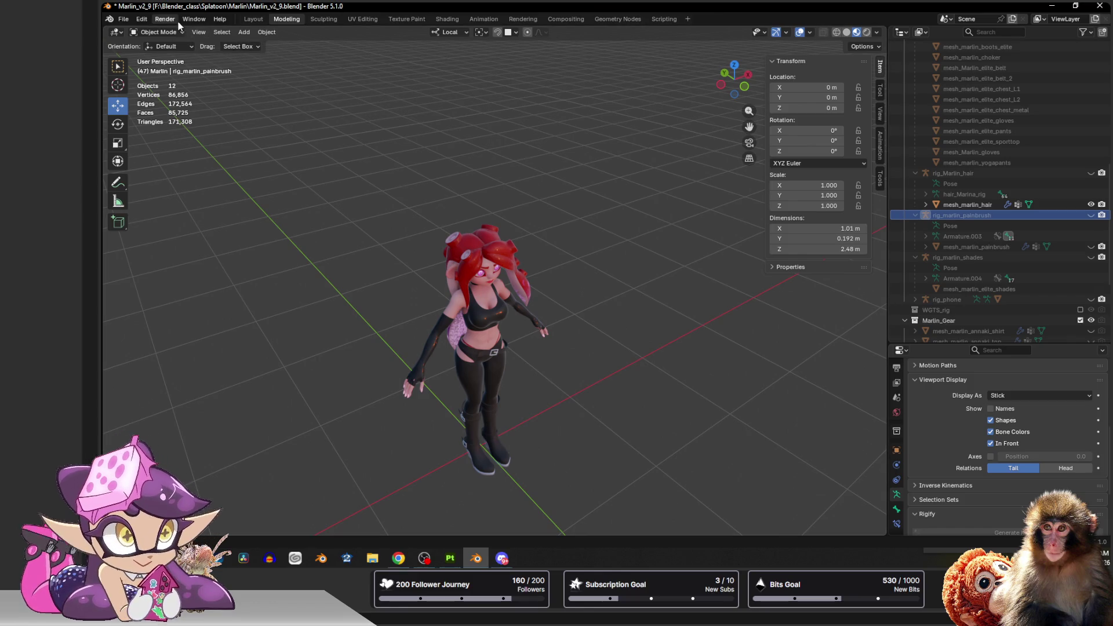
{"action": "left_click", "coordinate": [244, 33]}
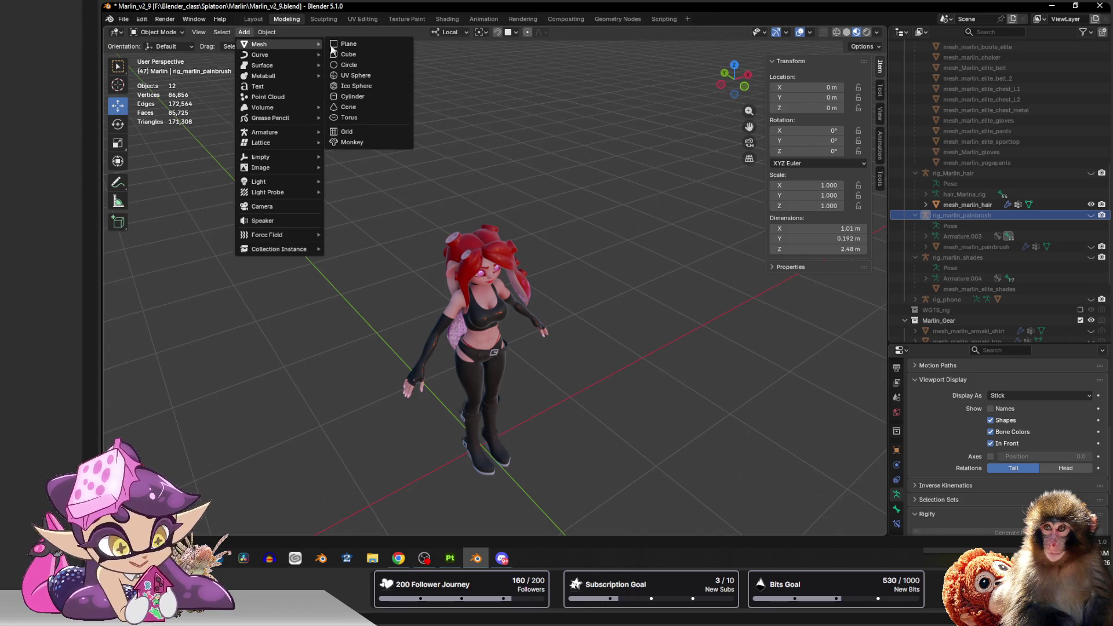
{"action": "mouse_move", "coordinate": [260, 157]}
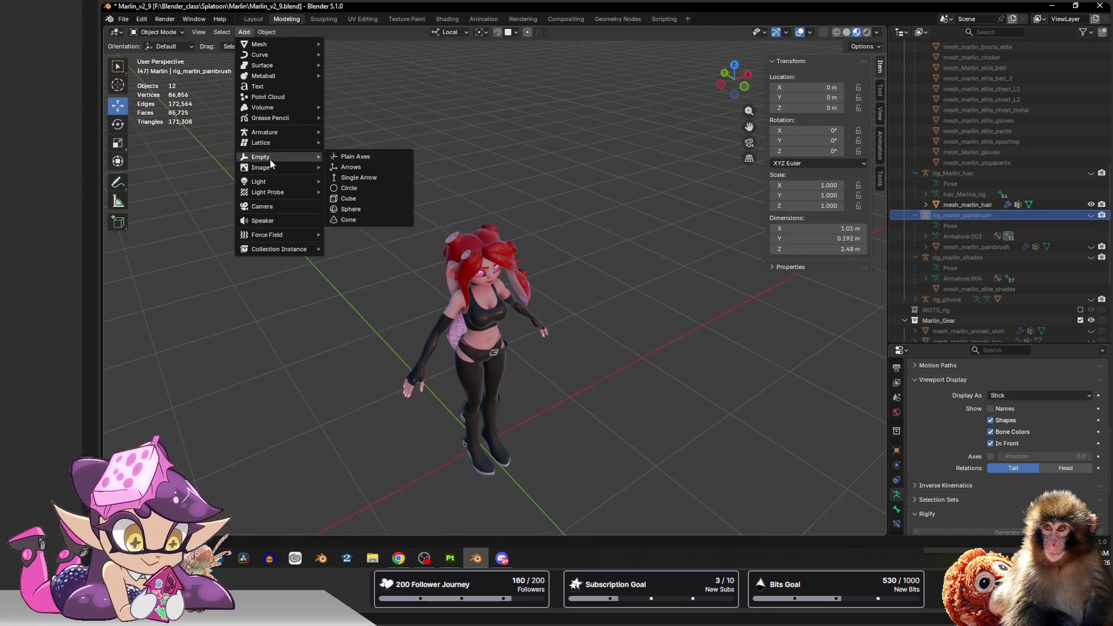
Add a blank Grease Pencil object at the origin, nudge it along Y and go to front view.
{"action": "left_click", "coordinate": [363, 116]}
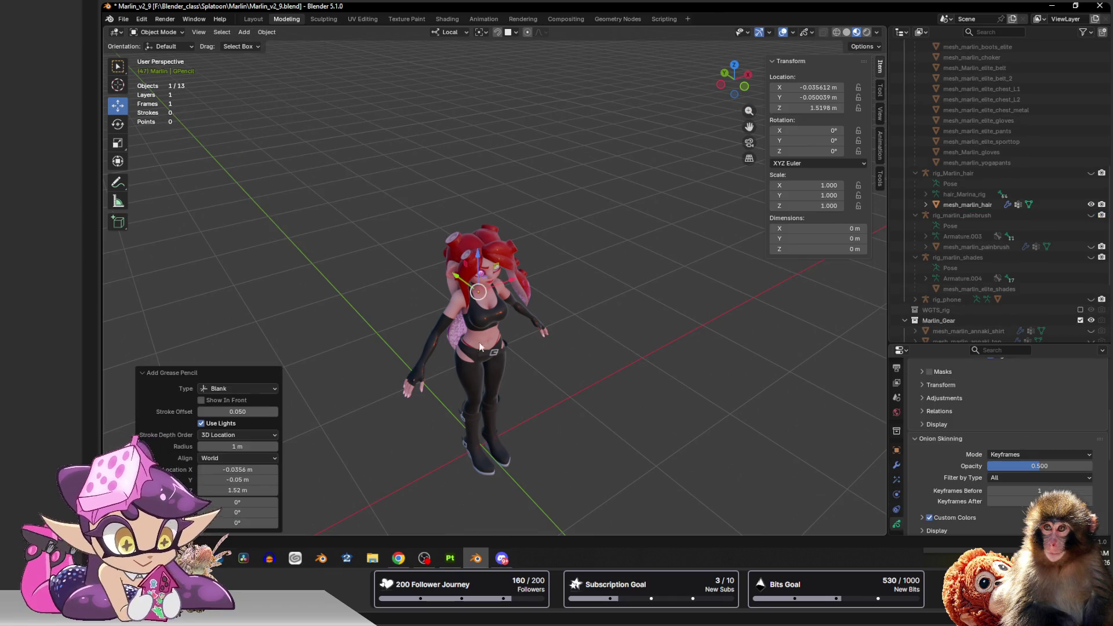
{"action": "left_click_drag", "start_coordinate": [235, 469], "coordinate": [235, 490]}
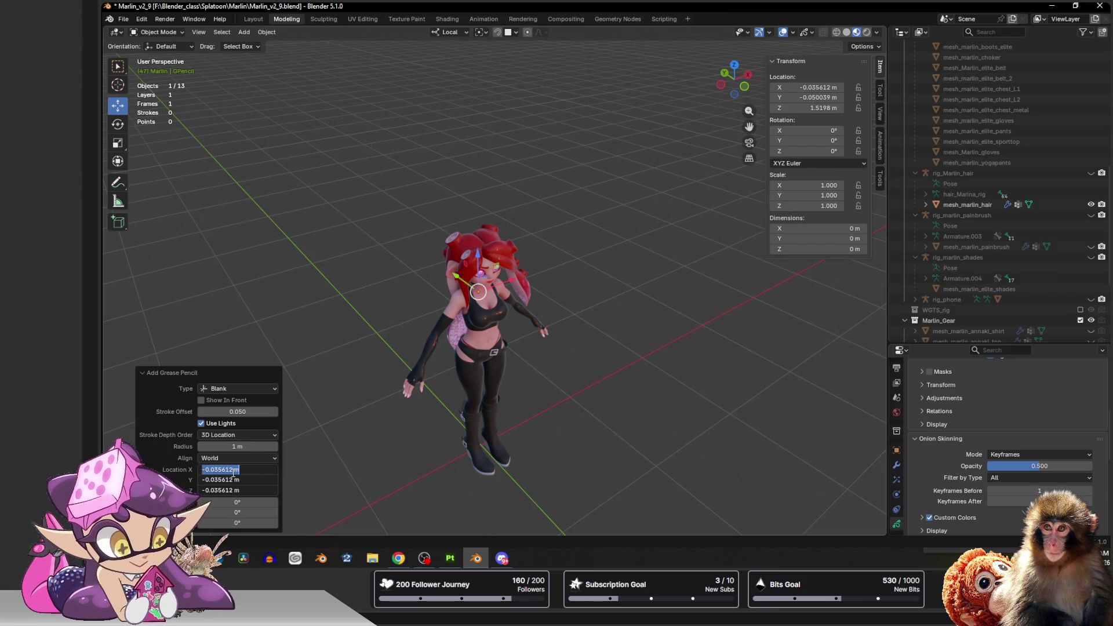
{"action": "type", "text": "0"}
{"action": "key", "text": "Return"}
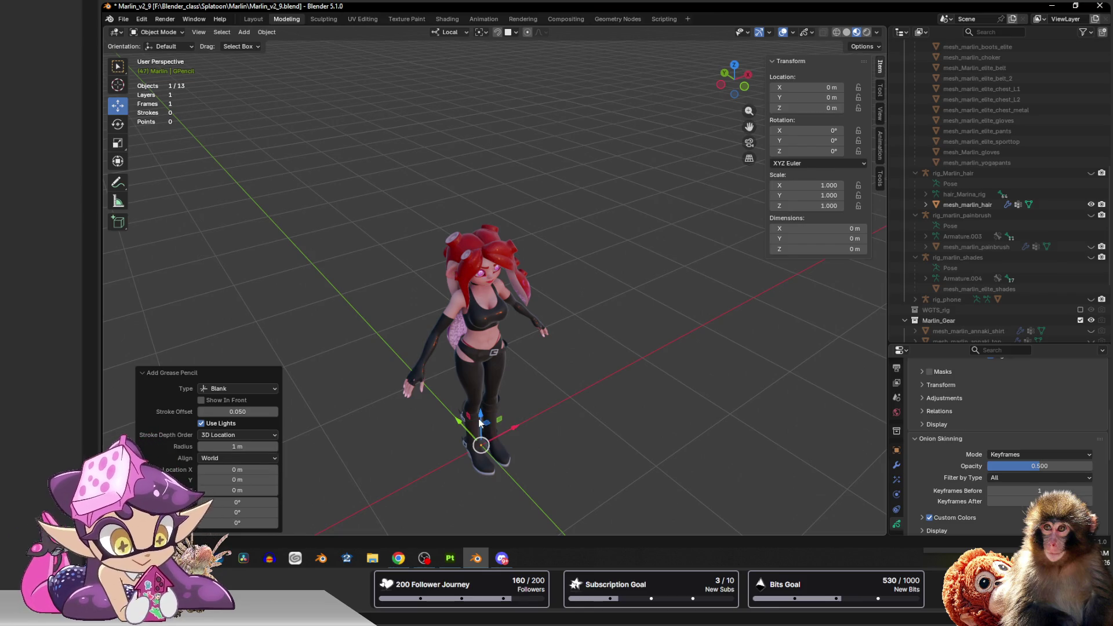
{"action": "left_click_drag", "start_coordinate": [463, 426], "coordinate": [522, 452]}
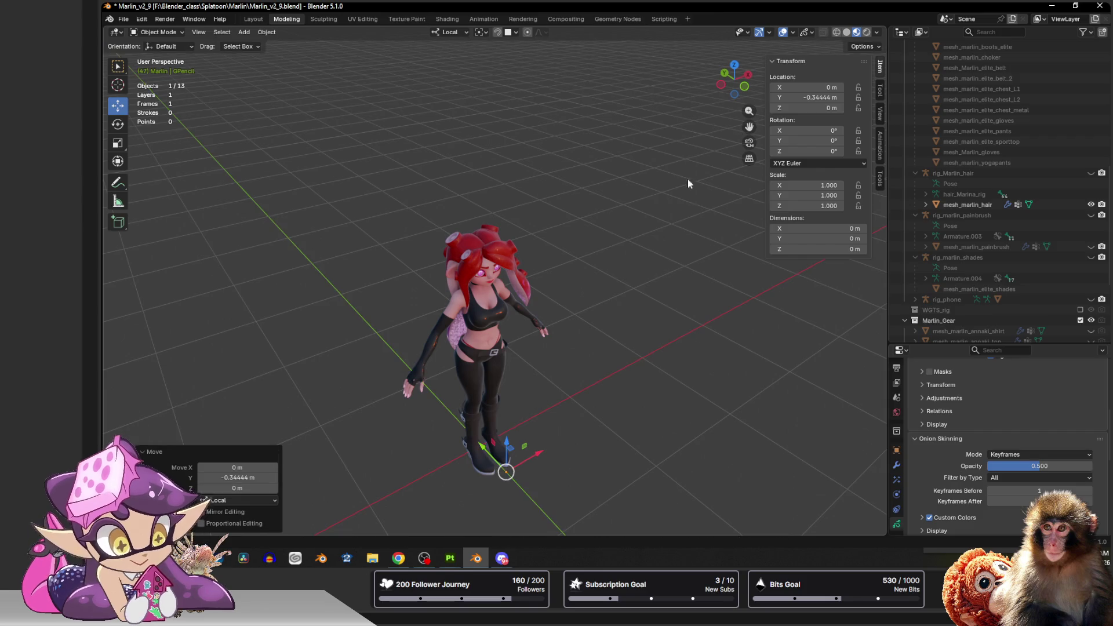
{"action": "left_click", "coordinate": [739, 86]}
{"action": "scroll", "coordinate": [526, 311], "scroll_direction": "up", "scroll_amount": 3}
{"action": "scroll", "coordinate": [474, 272], "scroll_direction": "up", "scroll_amount": 2}
{"action": "scroll", "coordinate": [525, 248], "scroll_direction": "up", "scroll_amount": 2}
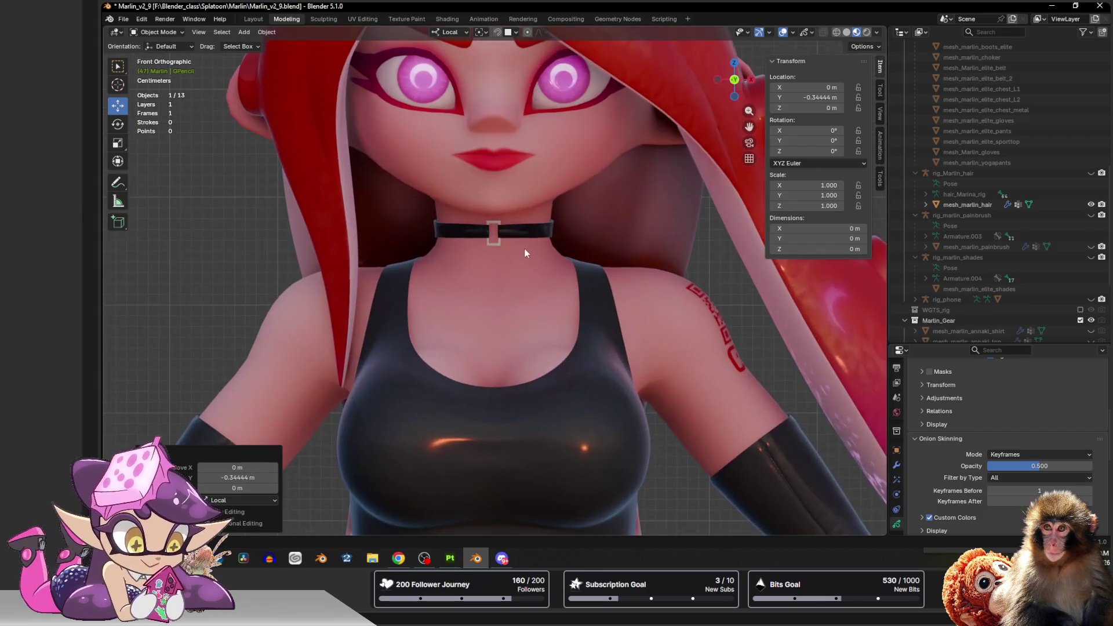
Switch to Draw Mode and draw a test stroke across the chest.
{"action": "left_click", "coordinate": [230, 203]}
{"action": "scroll", "coordinate": [308, 201], "scroll_direction": "down", "scroll_amount": 3}
{"action": "scroll", "coordinate": [308, 200], "scroll_direction": "up", "scroll_amount": 1}
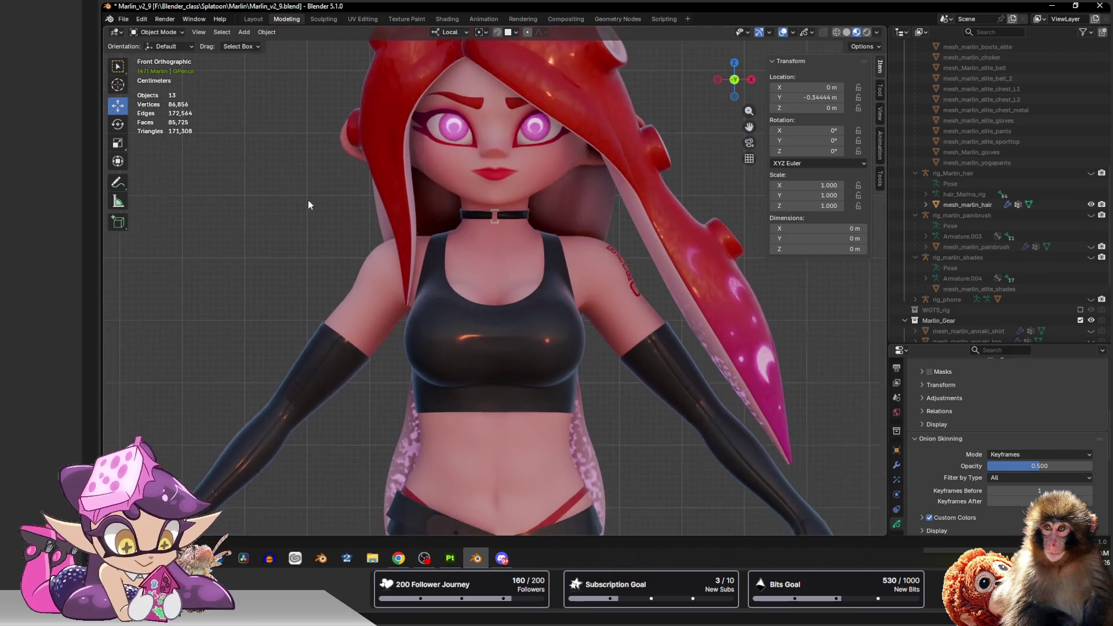
{"action": "scroll", "coordinate": [308, 200], "scroll_direction": "up", "scroll_amount": 2}
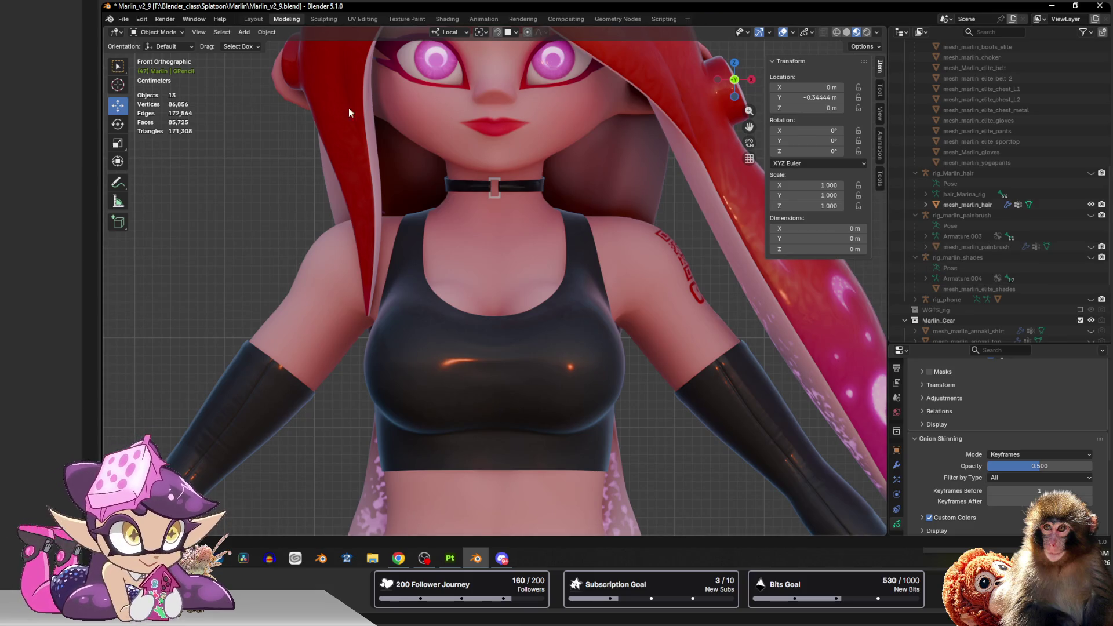
{"action": "left_click", "coordinate": [158, 33]}
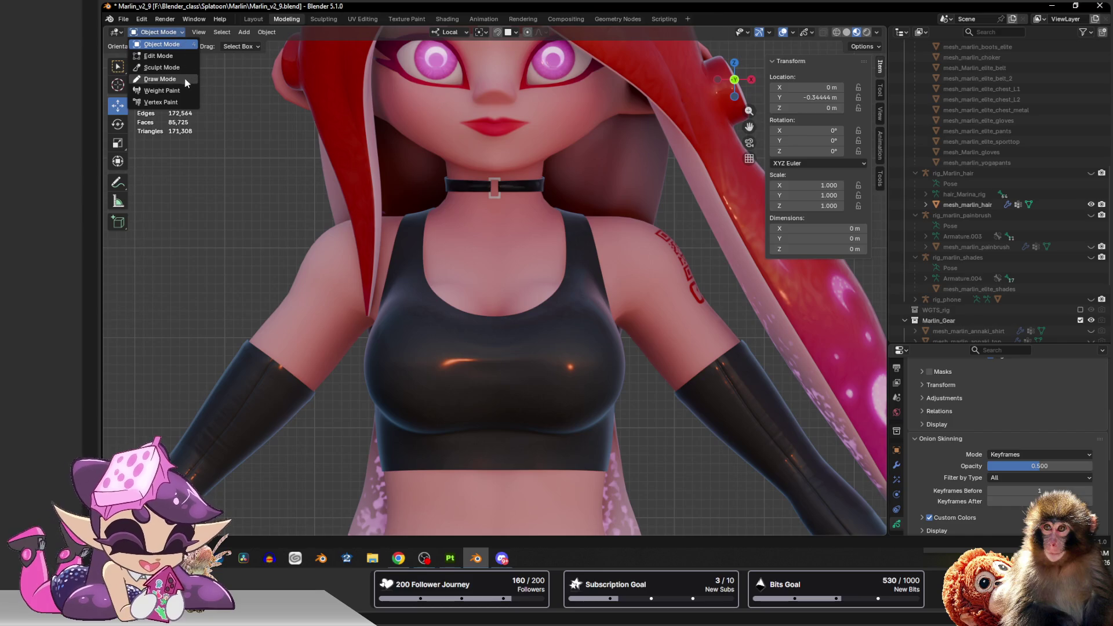
{"action": "left_click", "coordinate": [161, 78]}
{"action": "mouse_move", "coordinate": [540, 252]}
{"action": "left_mouse_down"}
{"action": "mouse_move", "coordinate": [522, 279]}
{"action": "mouse_move", "coordinate": [592, 331]}
{"action": "mouse_move", "coordinate": [556, 417]}
{"action": "mouse_move", "coordinate": [766, 487]}
{"action": "mouse_move", "coordinate": [866, 418]}
{"action": "left_mouse_up"}
Add a Mirror modifier to the grease pencil object, testing a mirrored stroke and undoing it.
{"action": "key", "text": "ctrl+z"}
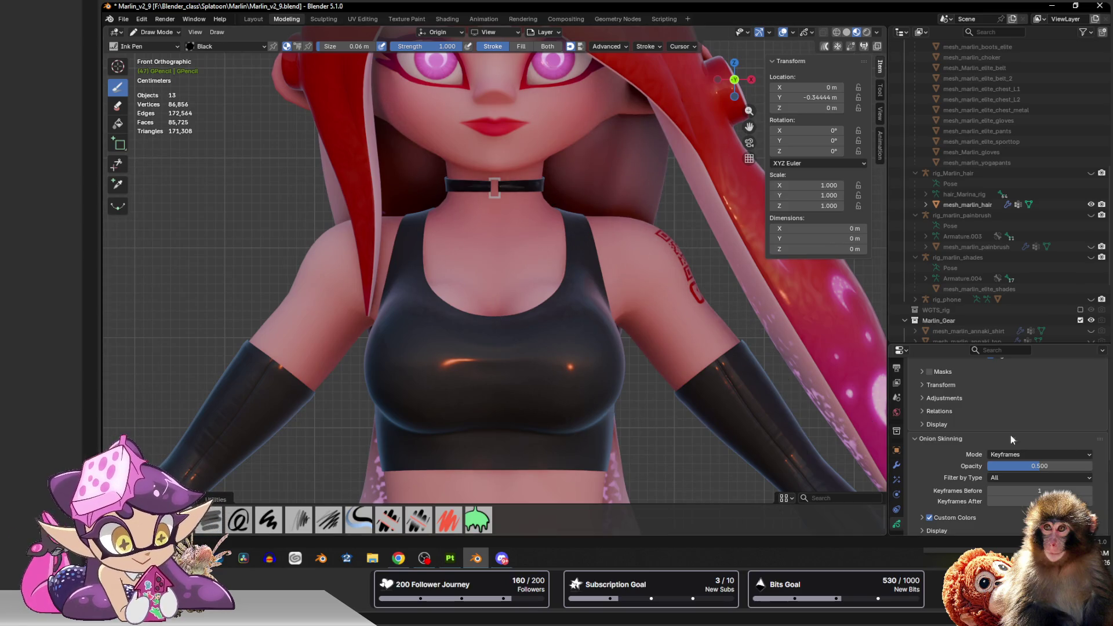
{"action": "left_click", "coordinate": [898, 465]}
{"action": "left_click", "coordinate": [1006, 389]}
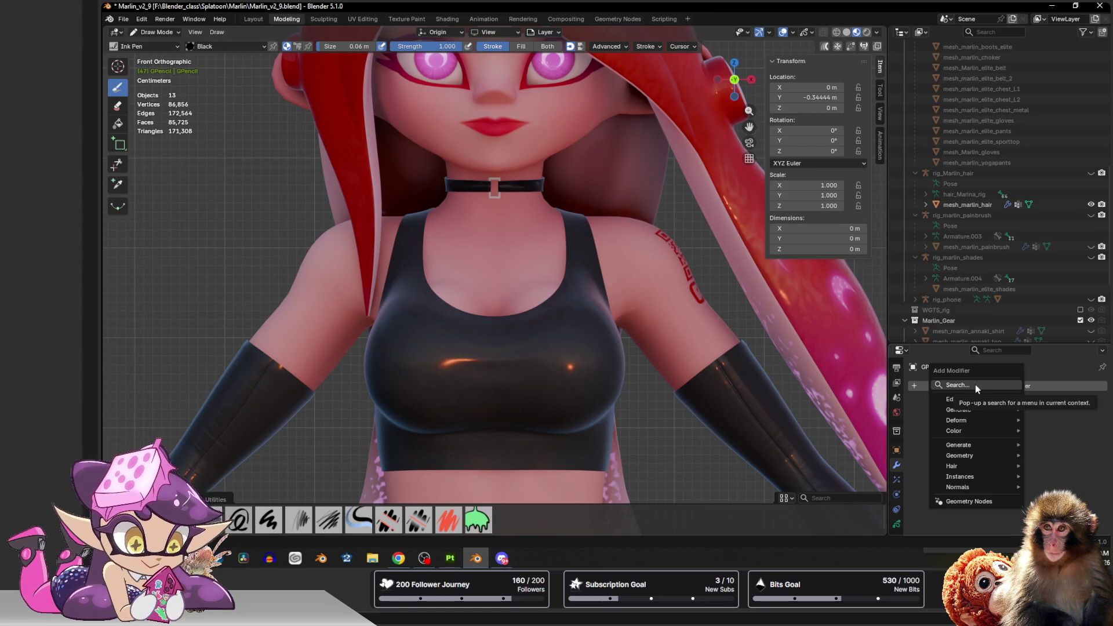
{"action": "left_click", "coordinate": [977, 389]}
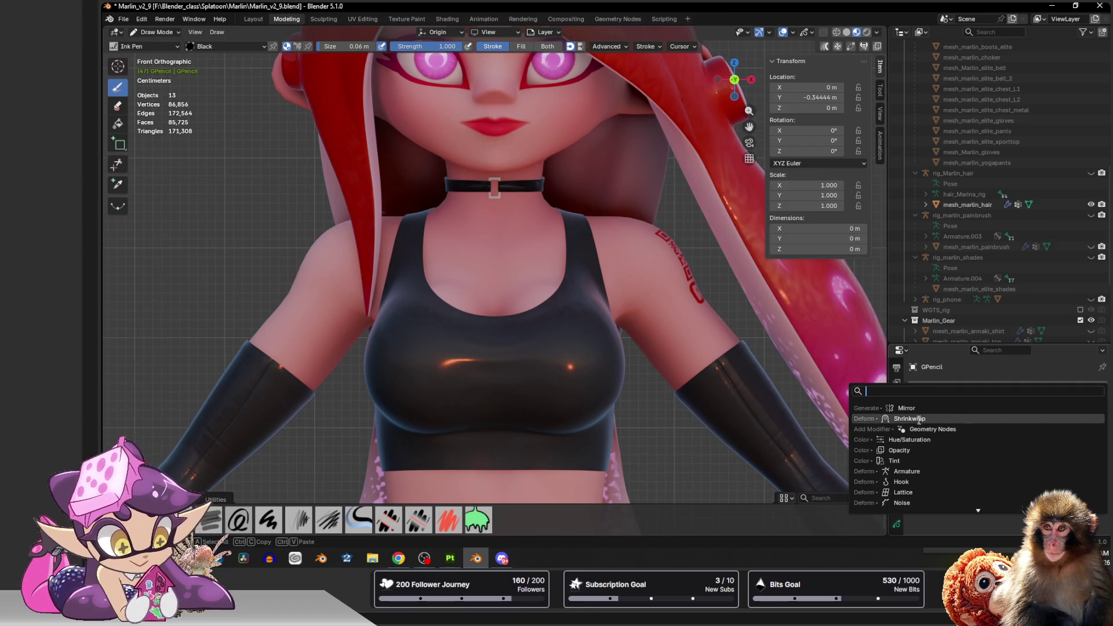
{"action": "left_click", "coordinate": [908, 408]}
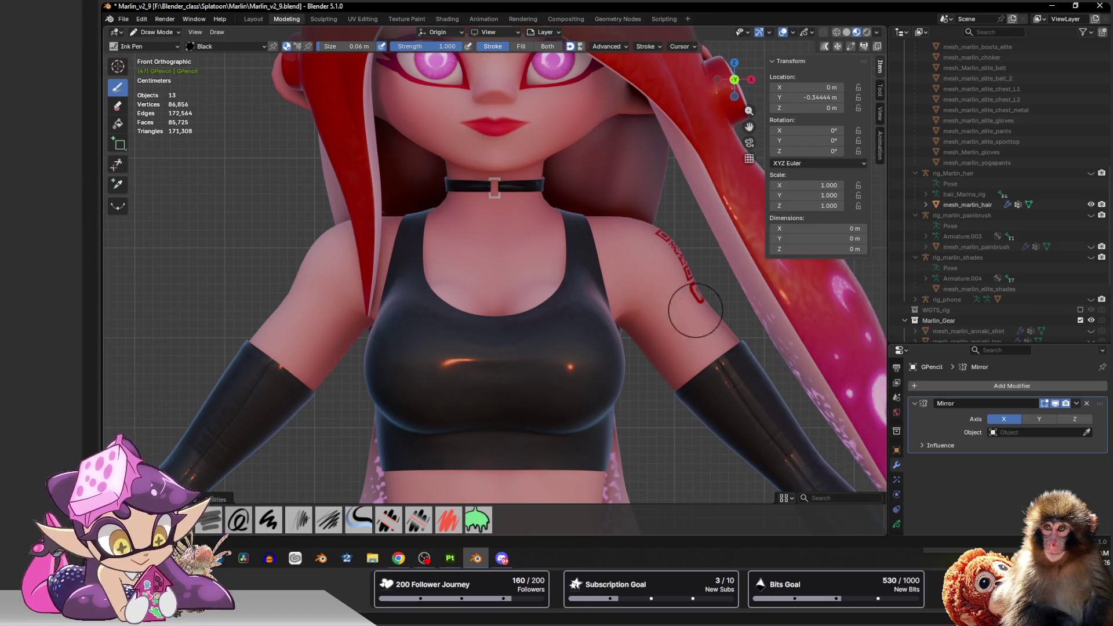
{"action": "left_click_drag", "start_coordinate": [549, 231], "coordinate": [618, 296]}
{"action": "key", "text": "ctrl+z"}
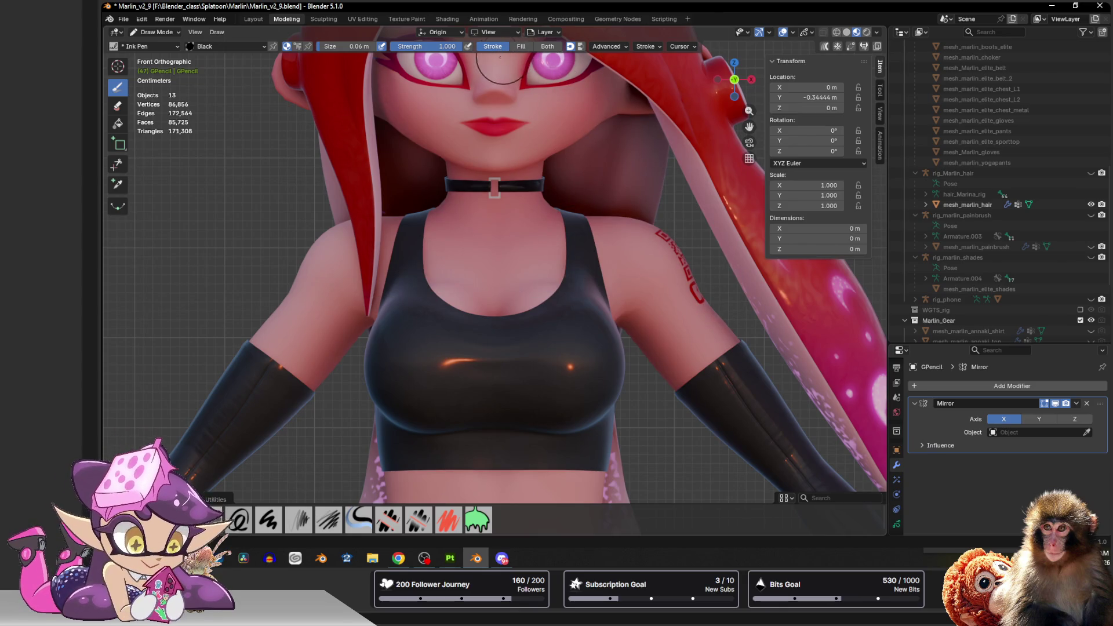
Try a lower pen strength, restore it to full, and undo the test strap strokes.
{"action": "left_click_drag", "start_coordinate": [453, 46], "coordinate": [400, 46]}
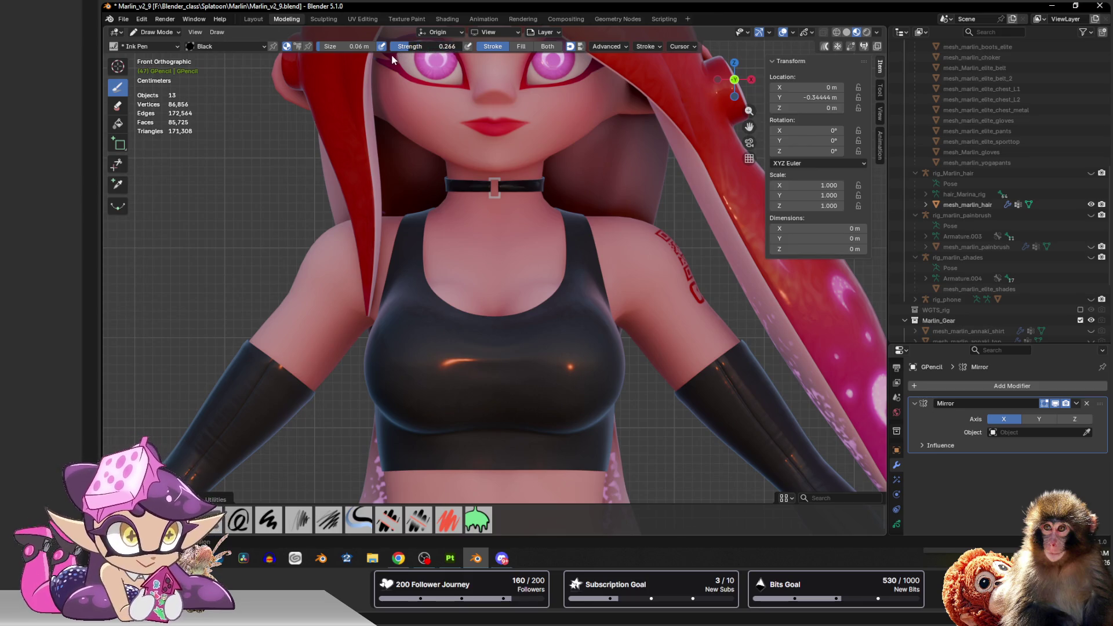
{"action": "mouse_move", "coordinate": [526, 204]}
{"action": "left_mouse_down"}
{"action": "mouse_move", "coordinate": [495, 261]}
{"action": "mouse_move", "coordinate": [509, 287]}
{"action": "left_mouse_up"}
{"action": "key", "text": "ctrl+z"}
{"action": "left_click_drag", "start_coordinate": [445, 46], "coordinate": [465, 46]}
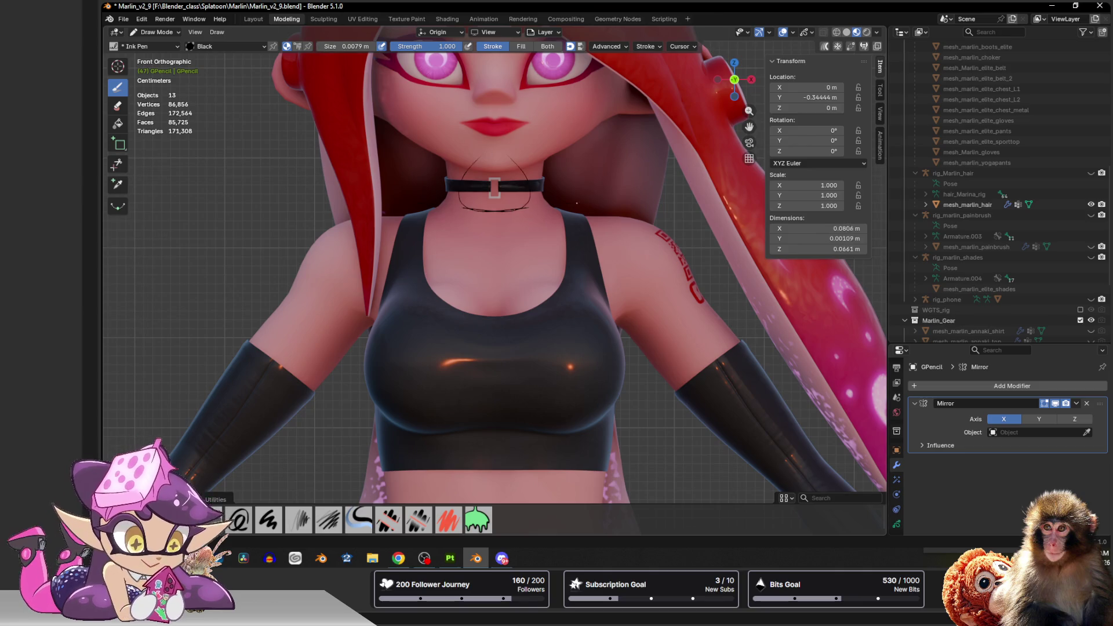
{"action": "left_click_drag", "start_coordinate": [492, 200], "coordinate": [339, 213]}
{"action": "mouse_move", "coordinate": [496, 261]}
{"action": "left_mouse_down"}
{"action": "mouse_move", "coordinate": [647, 339]}
{"action": "mouse_move", "coordinate": [696, 479]}
{"action": "left_mouse_up"}
{"action": "key", "text": "ctrl+z"}
{"action": "key", "text": "ctrl+z"}
{"action": "key", "text": "ctrl+z"}
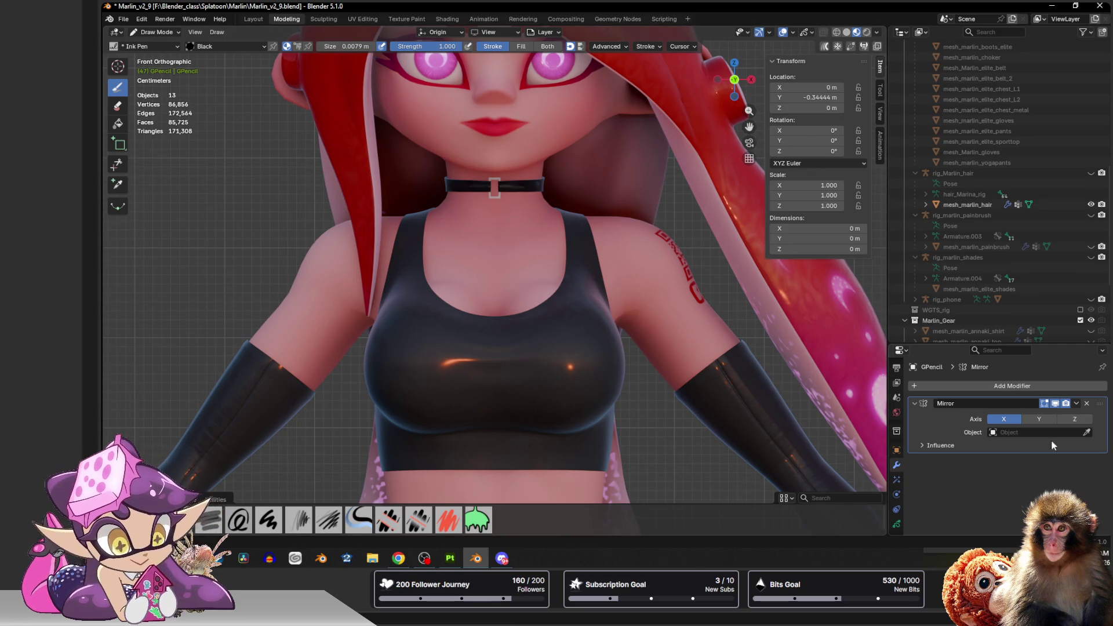
Set the stroke material's Base Color to white (Value 1.0).
{"action": "left_click", "coordinate": [896, 525]}
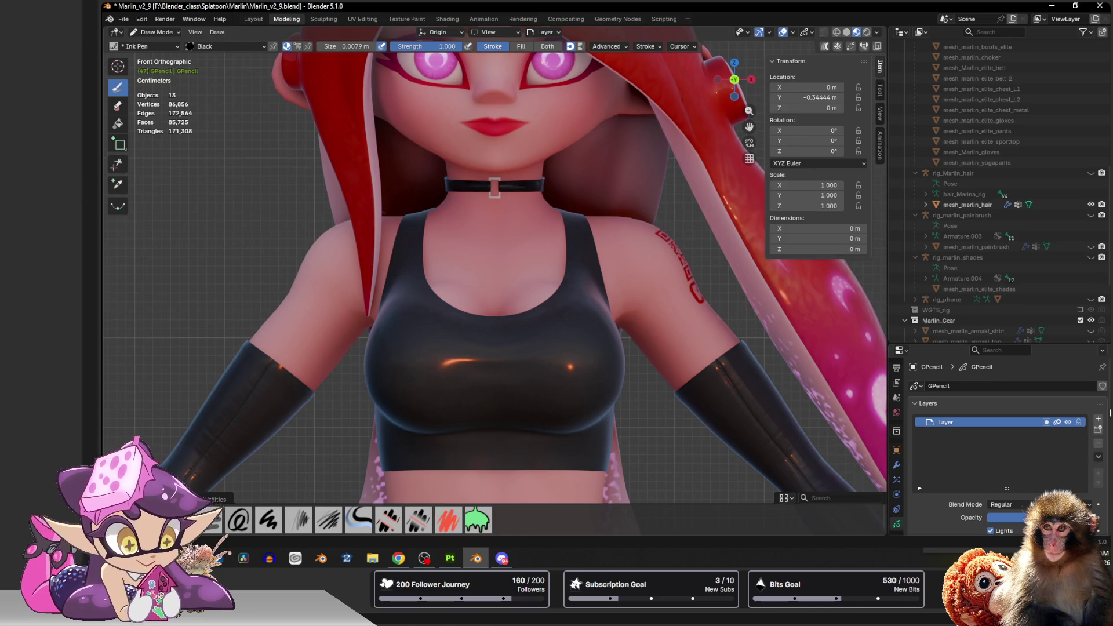
{"action": "scroll", "coordinate": [1010, 435], "scroll_direction": "down", "scroll_amount": 3}
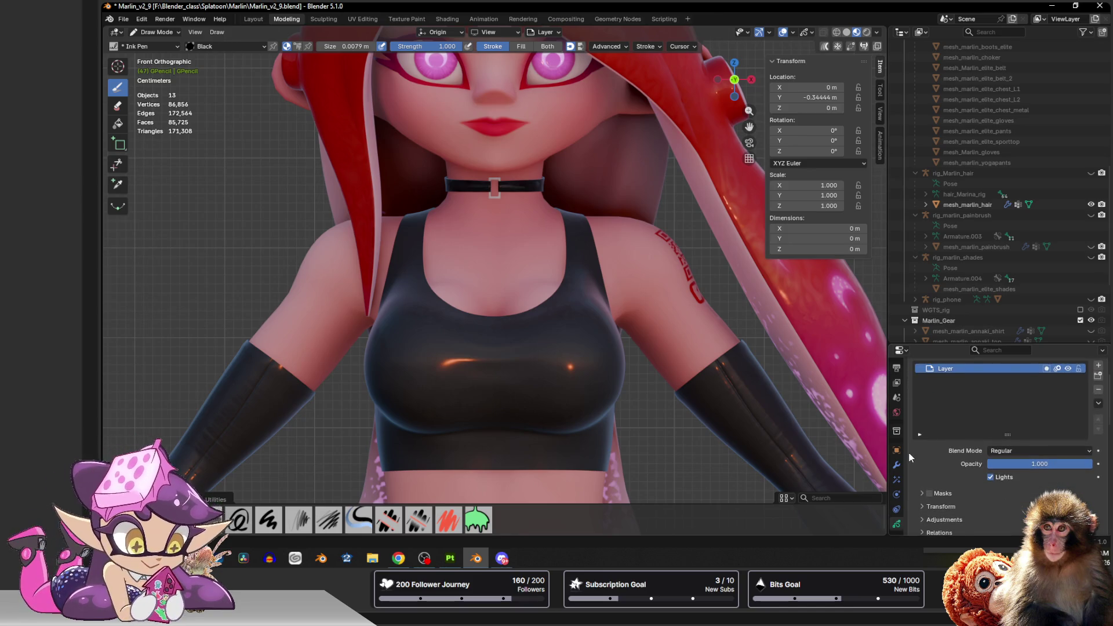
{"action": "scroll", "coordinate": [911, 457], "scroll_direction": "down", "scroll_amount": 3}
{"action": "left_click", "coordinate": [897, 490]}
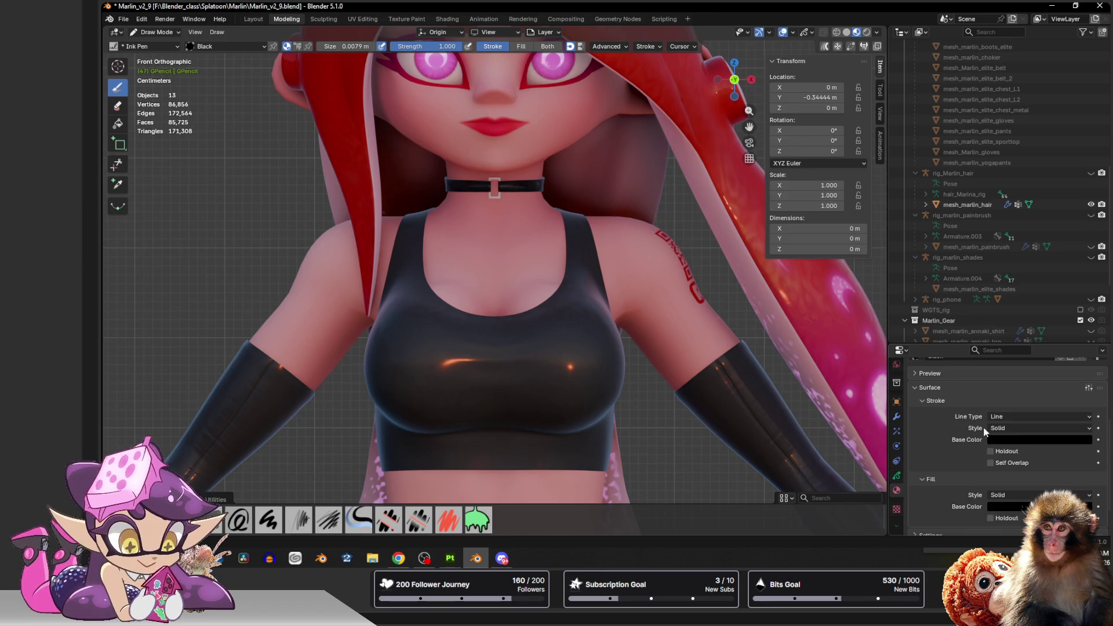
{"action": "left_click", "coordinate": [1015, 440]}
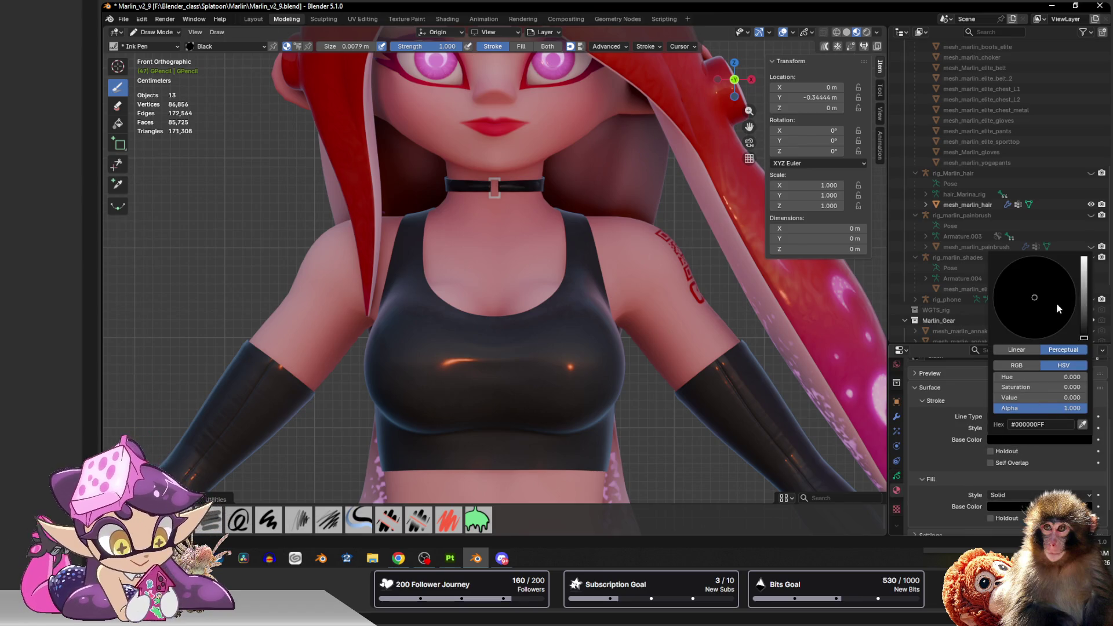
{"action": "left_click_drag", "start_coordinate": [1084, 307], "coordinate": [1085, 260]}
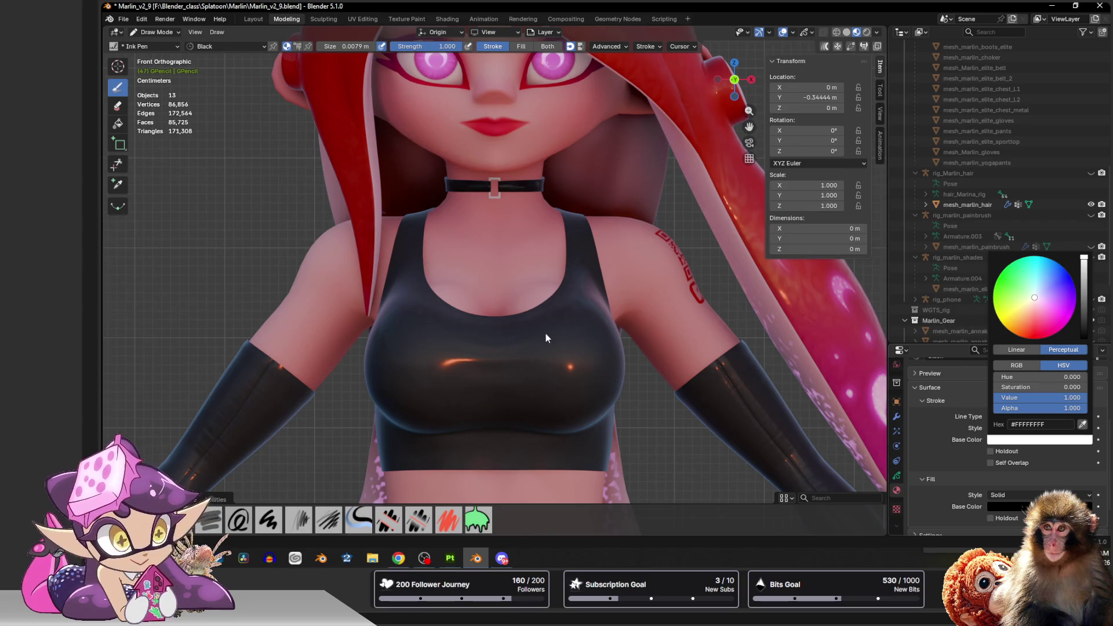
Draw white test strap strokes, undo them, leave one tiny stroke and switch to the Layout workspace.
{"action": "mouse_move", "coordinate": [527, 242]}
{"action": "left_mouse_down"}
{"action": "mouse_move", "coordinate": [575, 231]}
{"action": "mouse_move", "coordinate": [635, 262]}
{"action": "left_mouse_up"}
{"action": "left_click_drag", "start_coordinate": [531, 261], "coordinate": [670, 279]}
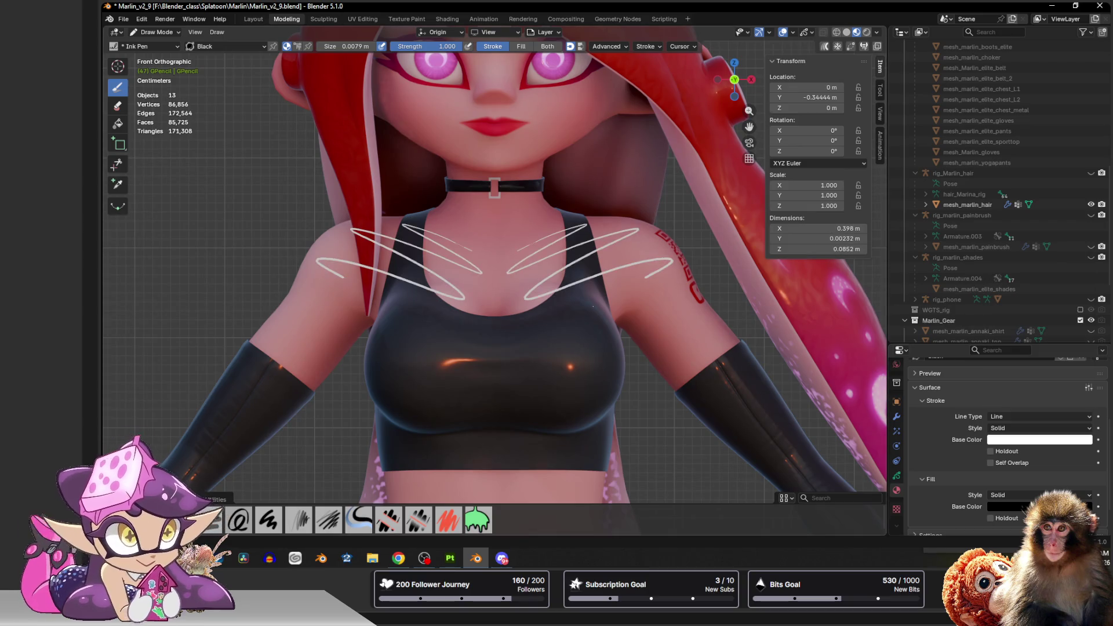
{"action": "left_click_drag", "start_coordinate": [575, 287], "coordinate": [678, 374]}
{"action": "left_click_drag", "start_coordinate": [609, 357], "coordinate": [697, 413]}
{"action": "left_click_drag", "start_coordinate": [575, 218], "coordinate": [609, 279]}
{"action": "left_click_drag", "start_coordinate": [513, 218], "coordinate": [566, 261]}
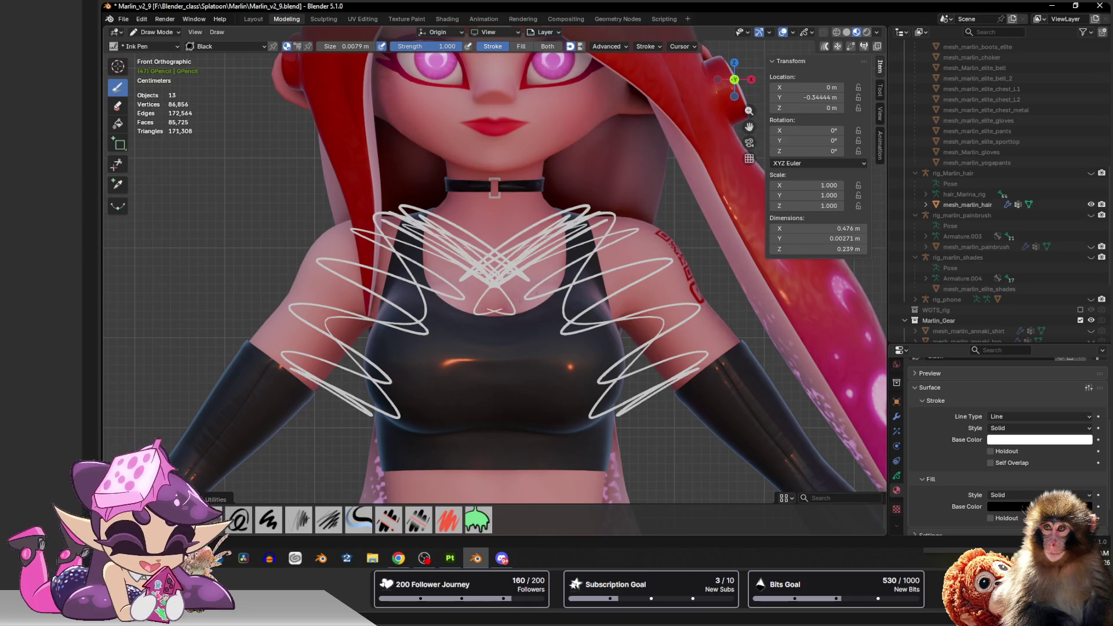
{"action": "key", "text": "ctrl+z"}
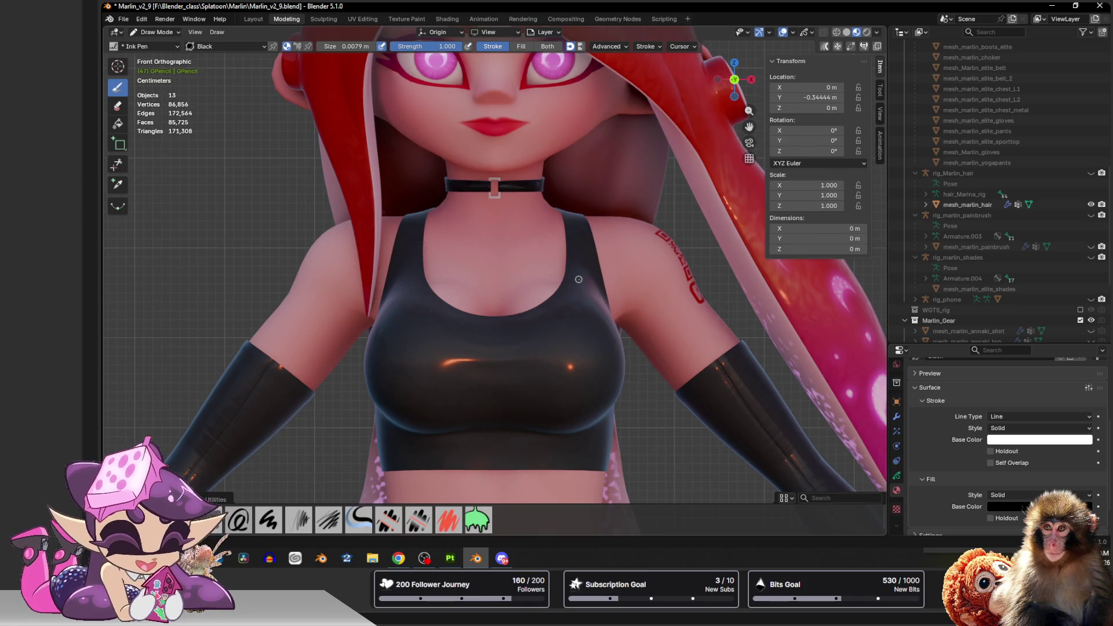
{"action": "left_click_drag", "start_coordinate": [488, 270], "coordinate": [467, 268]}
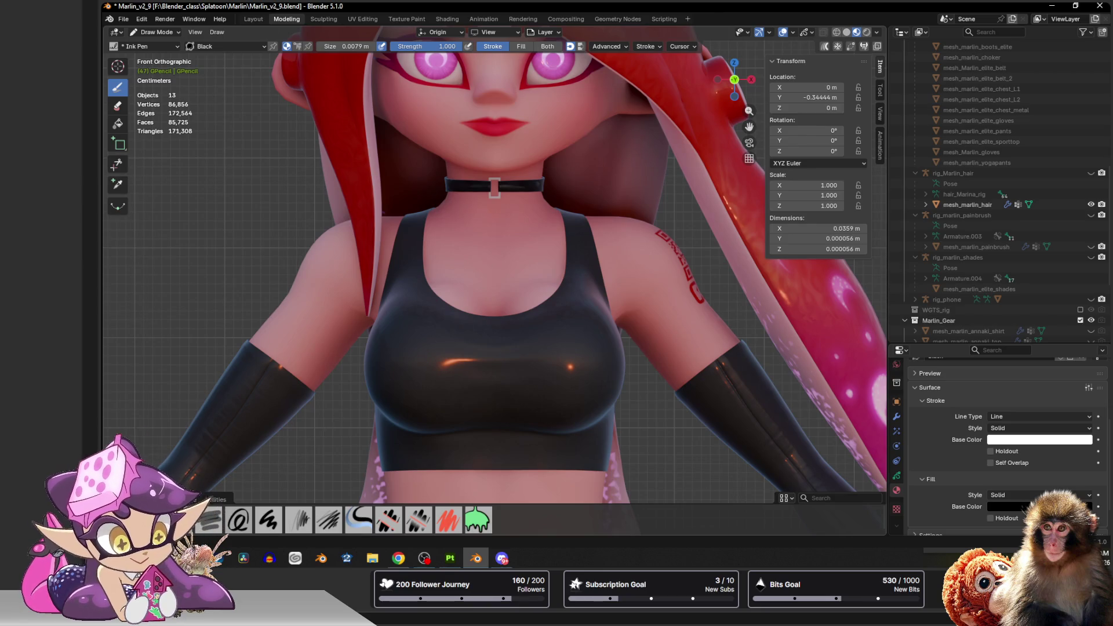
{"action": "left_click", "coordinate": [254, 19]}
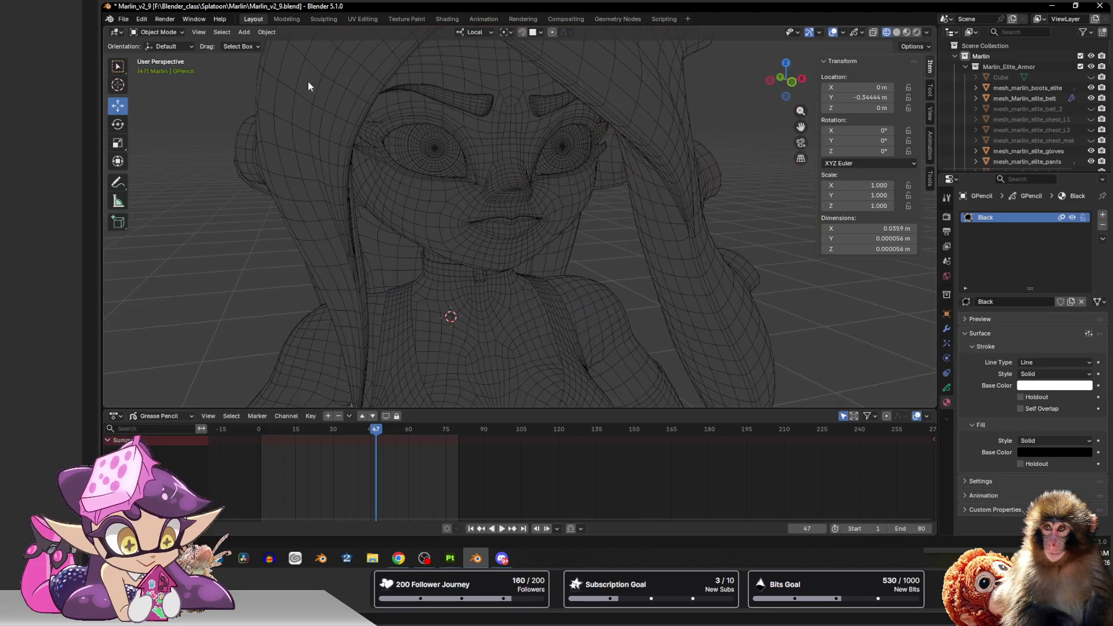
Show a front view in Material Preview shading with the 3D cursor overlay hidden.
{"action": "left_click", "coordinate": [793, 81]}
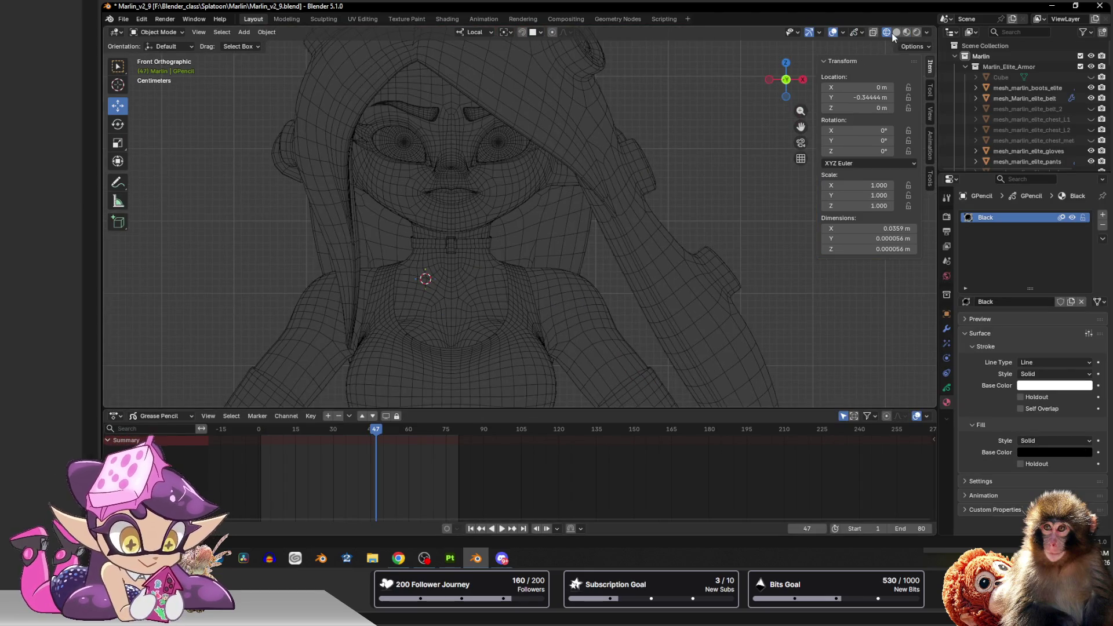
{"action": "left_click", "coordinate": [897, 33]}
{"action": "scroll", "coordinate": [564, 205], "scroll_direction": "down", "scroll_amount": 3}
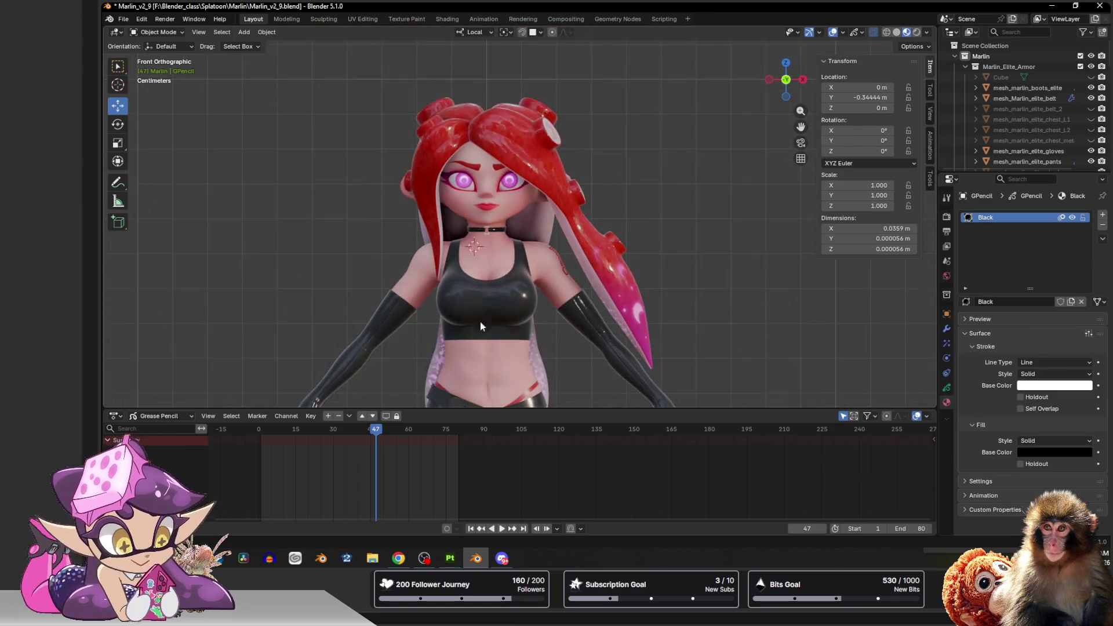
{"action": "scroll", "coordinate": [481, 322], "scroll_direction": "up", "scroll_amount": 4}
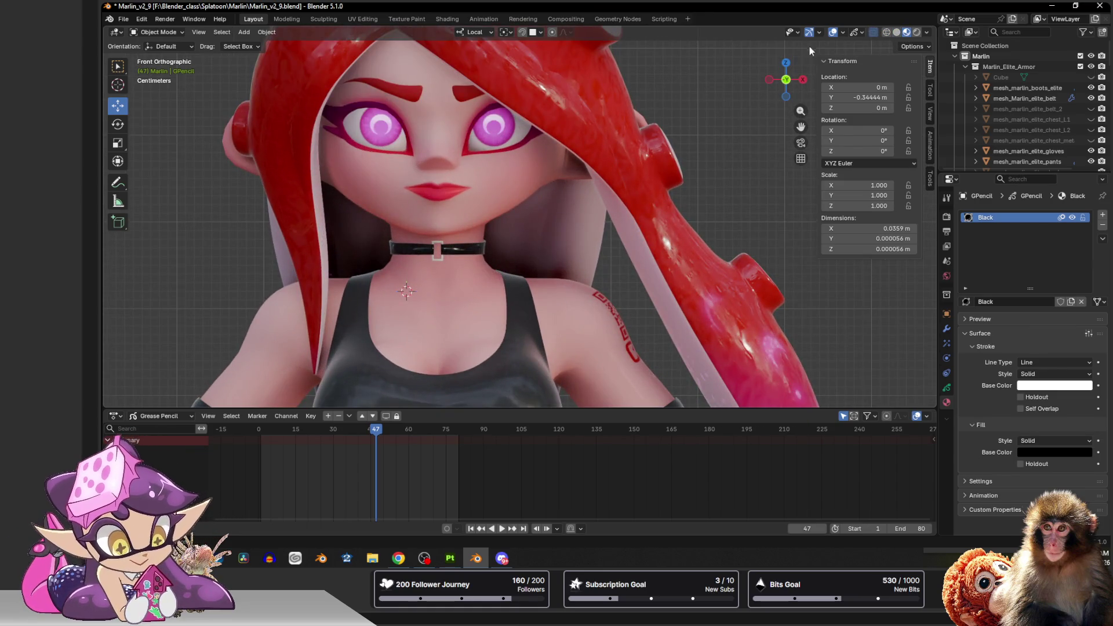
{"action": "left_click", "coordinate": [842, 32]}
{"action": "left_click", "coordinate": [774, 106]}
{"action": "scroll", "coordinate": [573, 224], "scroll_direction": "up", "scroll_amount": 2}
Select the GPencil object in the Outliner and enter Draw Mode.
{"action": "middle_click_drag", "start_coordinate": [574, 223], "coordinate": [584, 210], "text": "shift"}
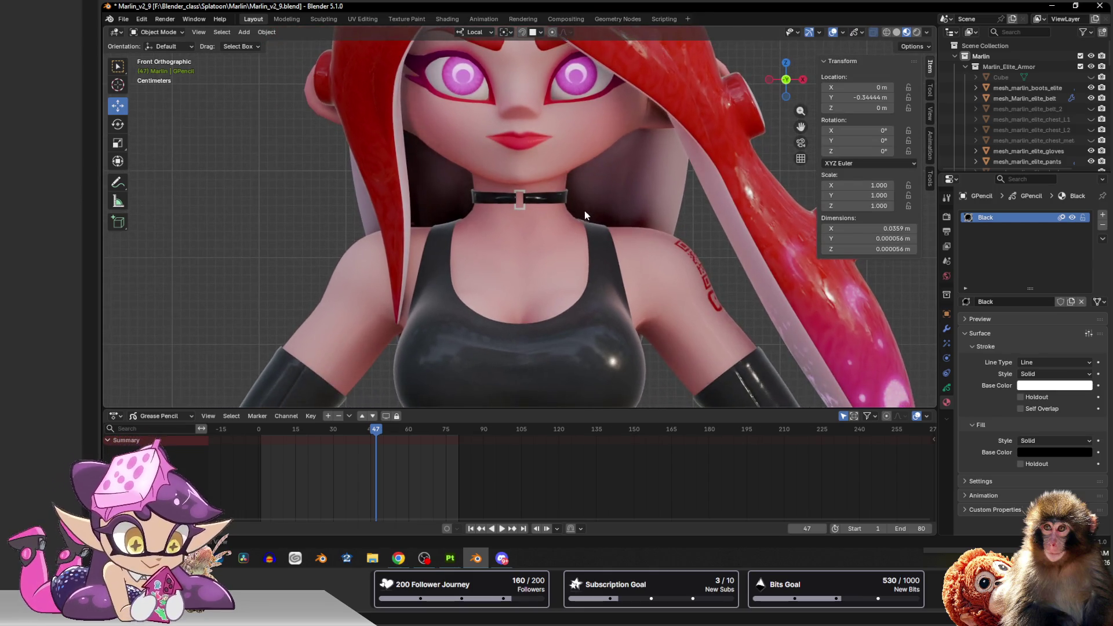
{"action": "left_click", "coordinate": [577, 242]}
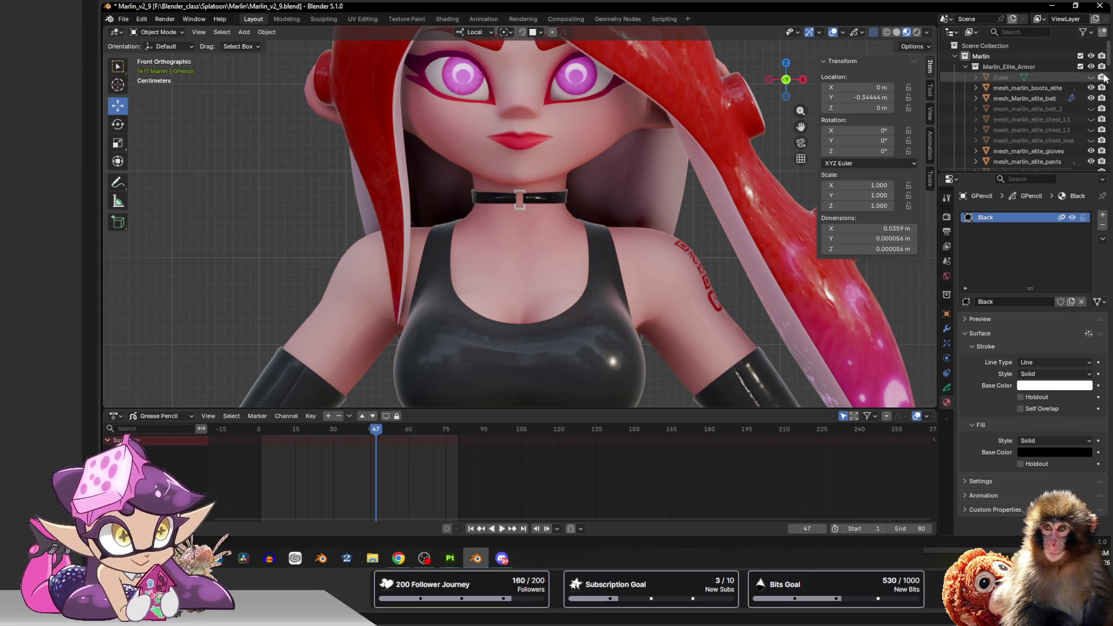
{"action": "scroll", "coordinate": [1026, 104], "scroll_direction": "down", "scroll_amount": 5}
{"action": "scroll", "coordinate": [1027, 104], "scroll_direction": "down", "scroll_amount": 5}
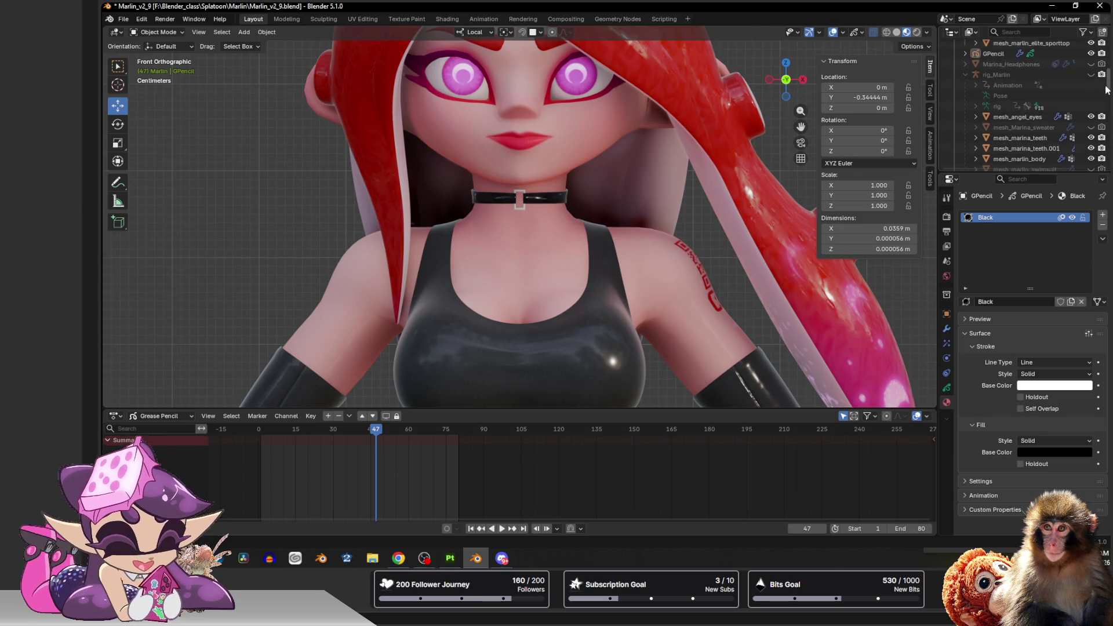
{"action": "left_click", "coordinate": [994, 55]}
{"action": "left_click", "coordinate": [159, 33]}
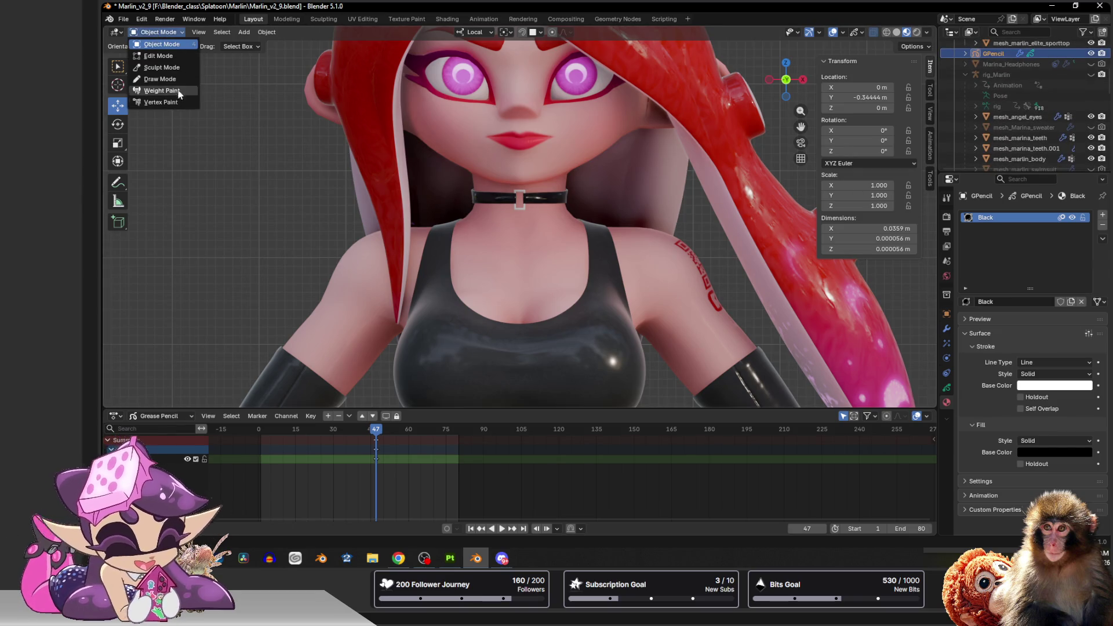
{"action": "left_click", "coordinate": [160, 78]}
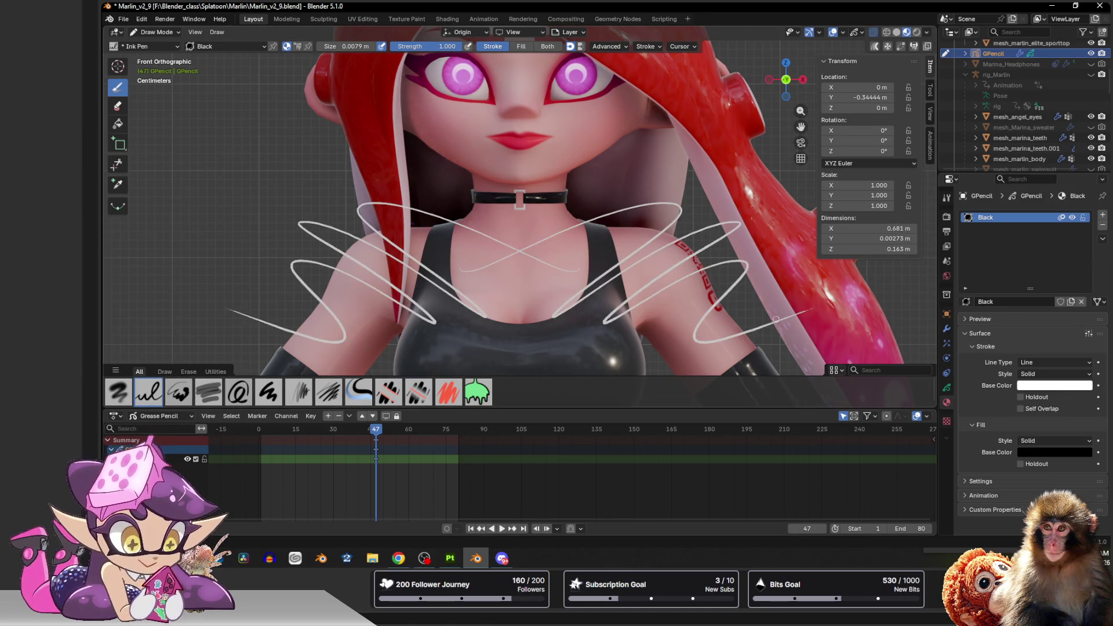
Move the grease pencil keyframe from frame 47 to frame 1.
{"action": "left_click", "coordinate": [260, 431]}
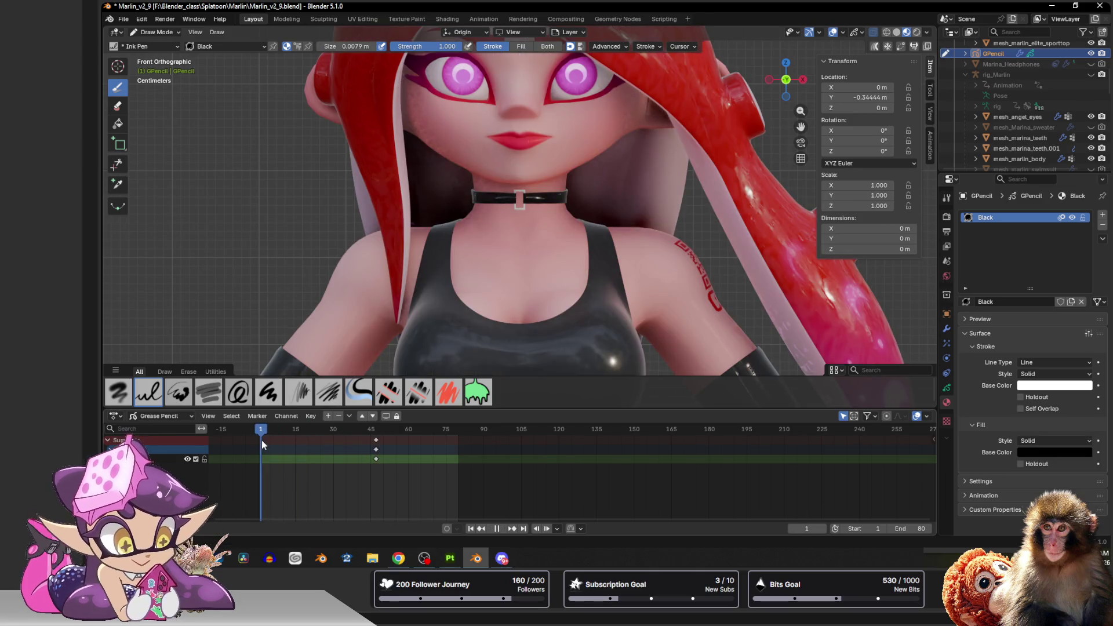
{"action": "left_click_drag", "start_coordinate": [376, 449], "coordinate": [263, 451]}
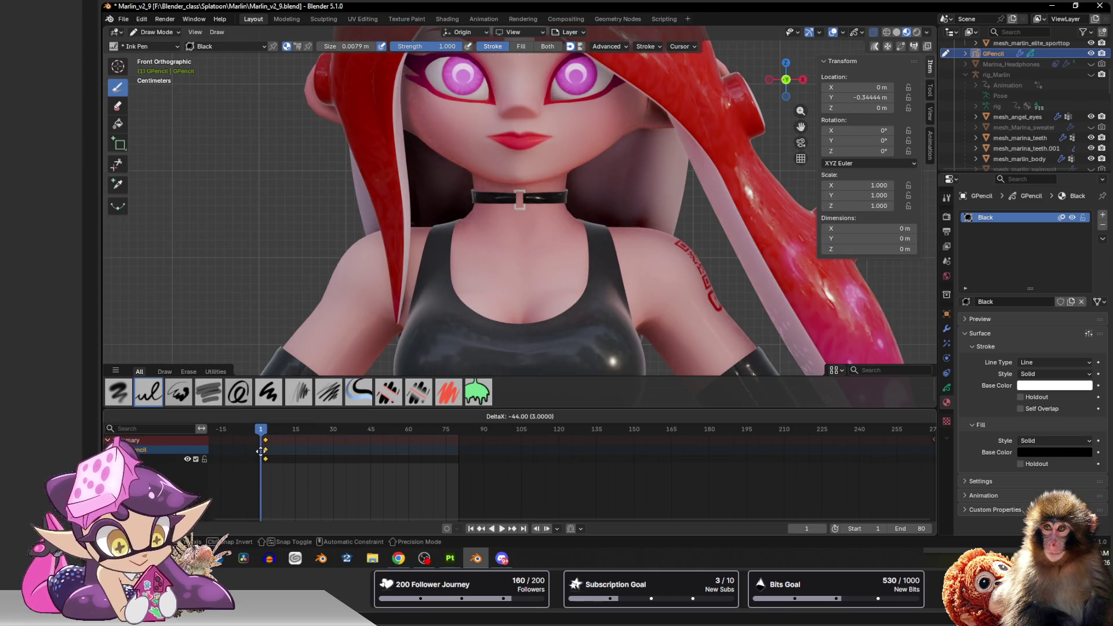
{"action": "left_click", "coordinate": [262, 452]}
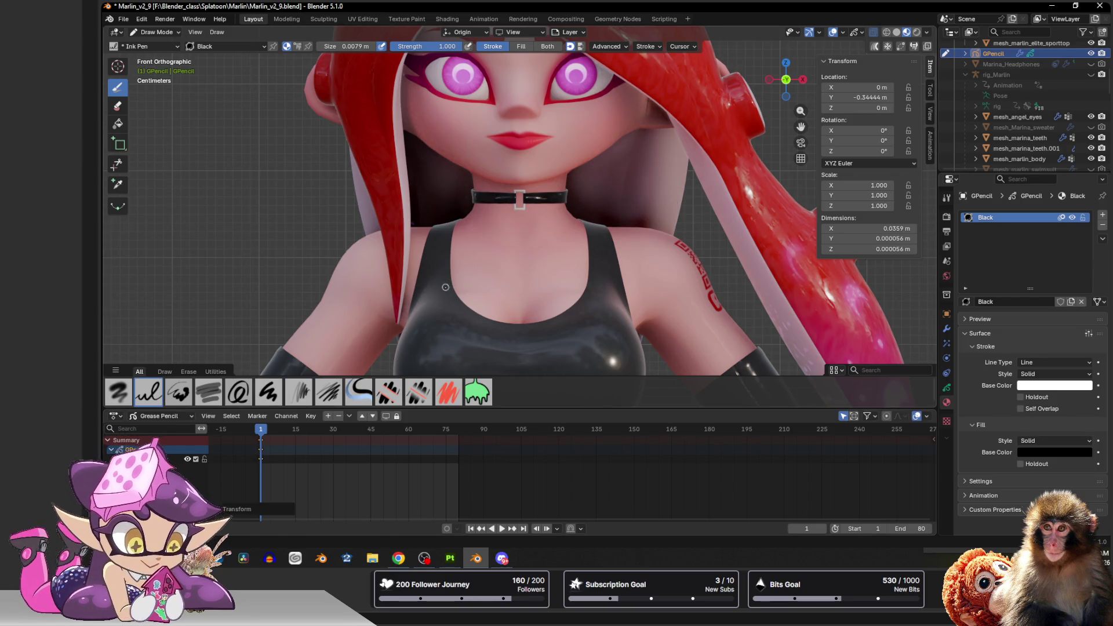
Draw white strap lines across the chest and down both sides of the top.
{"action": "mouse_move", "coordinate": [451, 285]}
{"action": "left_mouse_down"}
{"action": "mouse_move", "coordinate": [596, 286]}
{"action": "mouse_move", "coordinate": [431, 285]}
{"action": "left_mouse_up"}
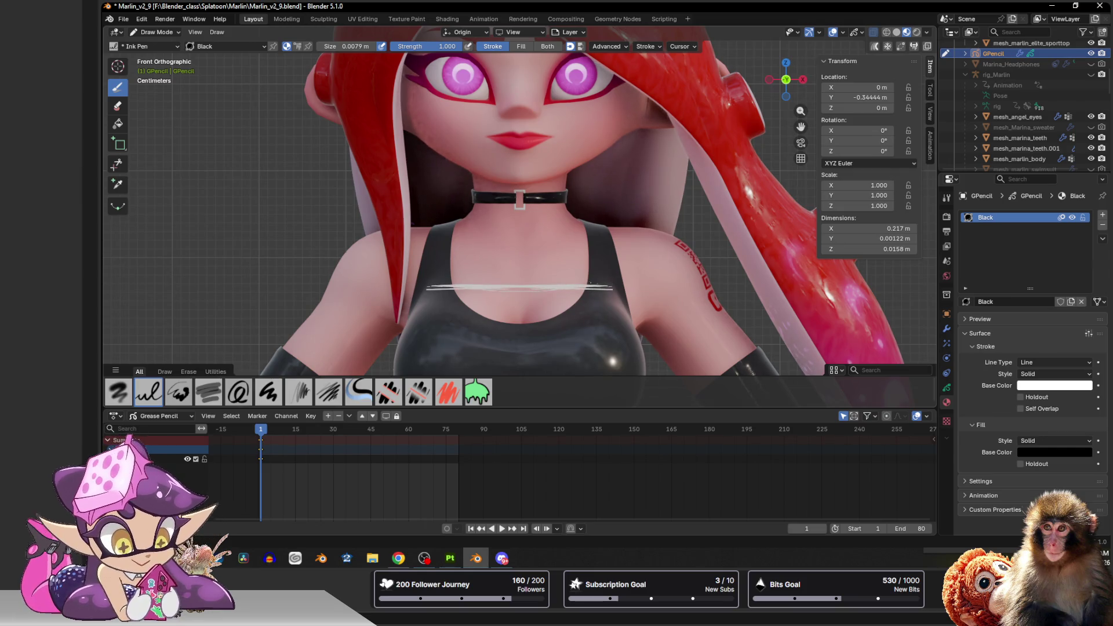
{"action": "mouse_move", "coordinate": [593, 262]}
{"action": "left_mouse_down"}
{"action": "mouse_move", "coordinate": [607, 263]}
{"action": "mouse_move", "coordinate": [437, 263]}
{"action": "mouse_move", "coordinate": [620, 265]}
{"action": "left_mouse_up"}
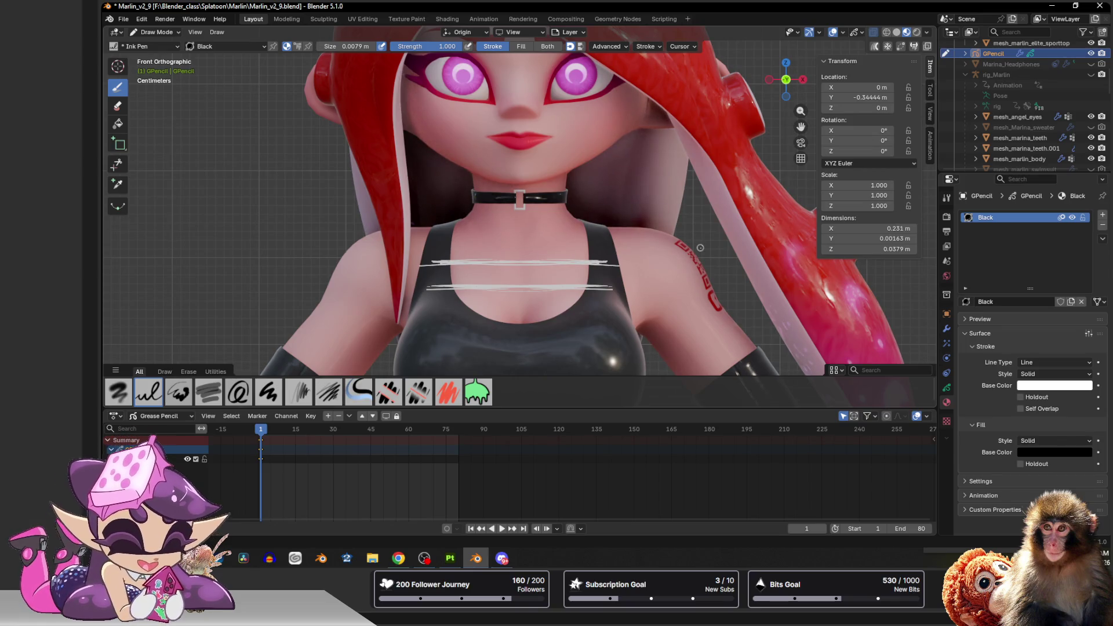
{"action": "left_click_drag", "start_coordinate": [600, 223], "coordinate": [632, 329]}
{"action": "left_click_drag", "start_coordinate": [408, 280], "coordinate": [402, 344]}
{"action": "left_click_drag", "start_coordinate": [637, 347], "coordinate": [633, 244]}
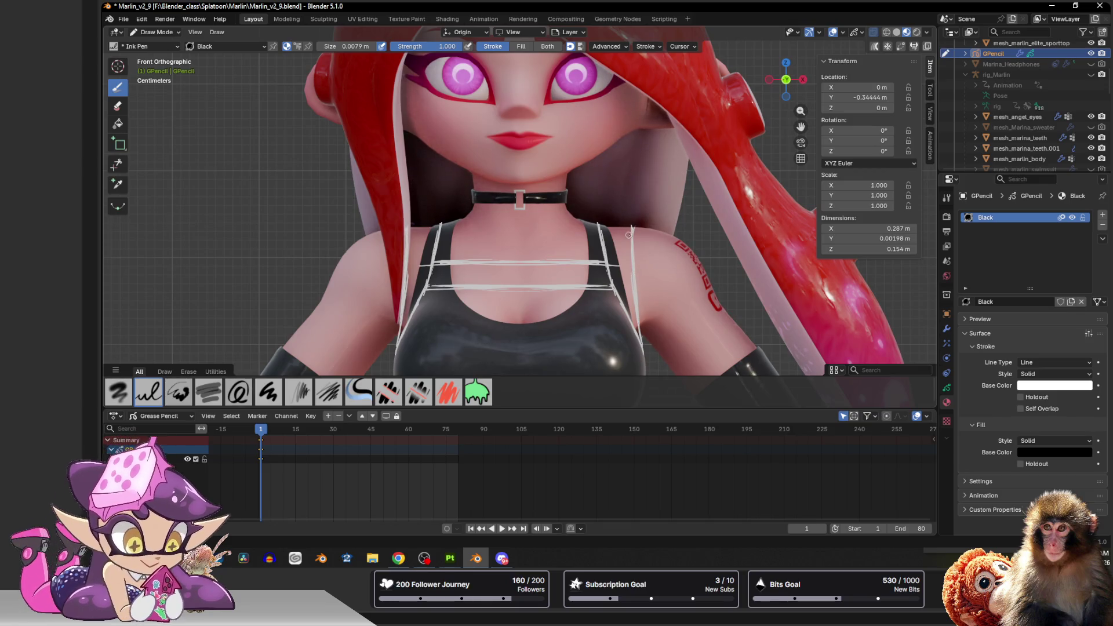
Draw the strap tops over both shoulders with short strokes along their edges.
{"action": "left_click_drag", "start_coordinate": [635, 220], "coordinate": [607, 223]}
{"action": "left_click_drag", "start_coordinate": [433, 219], "coordinate": [408, 221]}
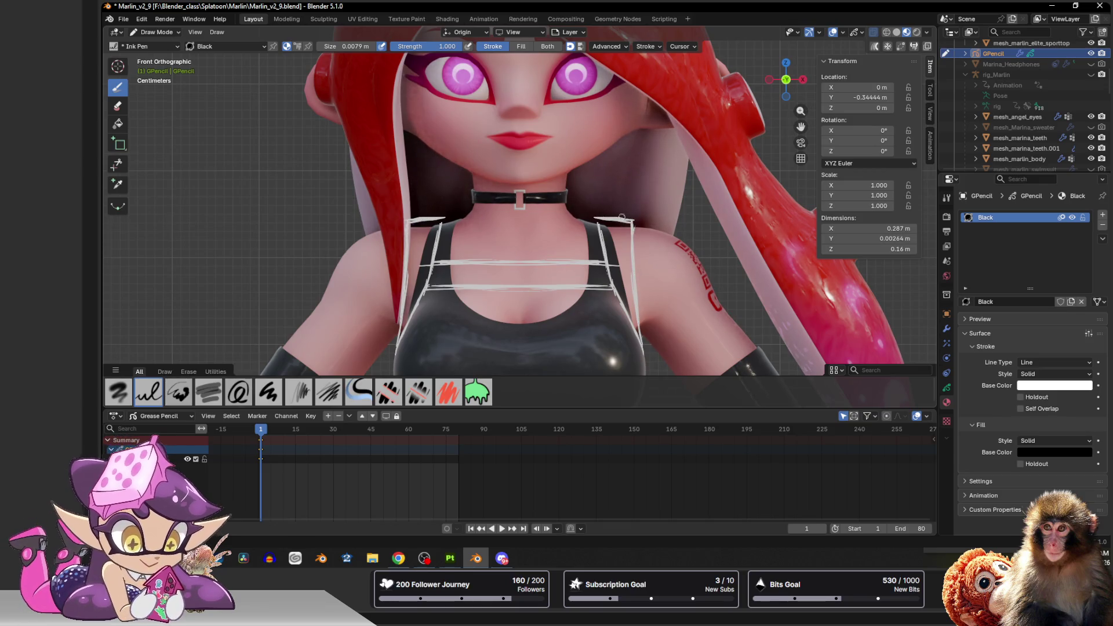
{"action": "left_click_drag", "start_coordinate": [601, 217], "coordinate": [603, 272]}
{"action": "left_click_drag", "start_coordinate": [439, 218], "coordinate": [435, 271]}
{"action": "left_click_drag", "start_coordinate": [606, 268], "coordinate": [616, 290]}
{"action": "left_click_drag", "start_coordinate": [431, 252], "coordinate": [424, 301]}
{"action": "left_click_drag", "start_coordinate": [613, 291], "coordinate": [623, 315]}
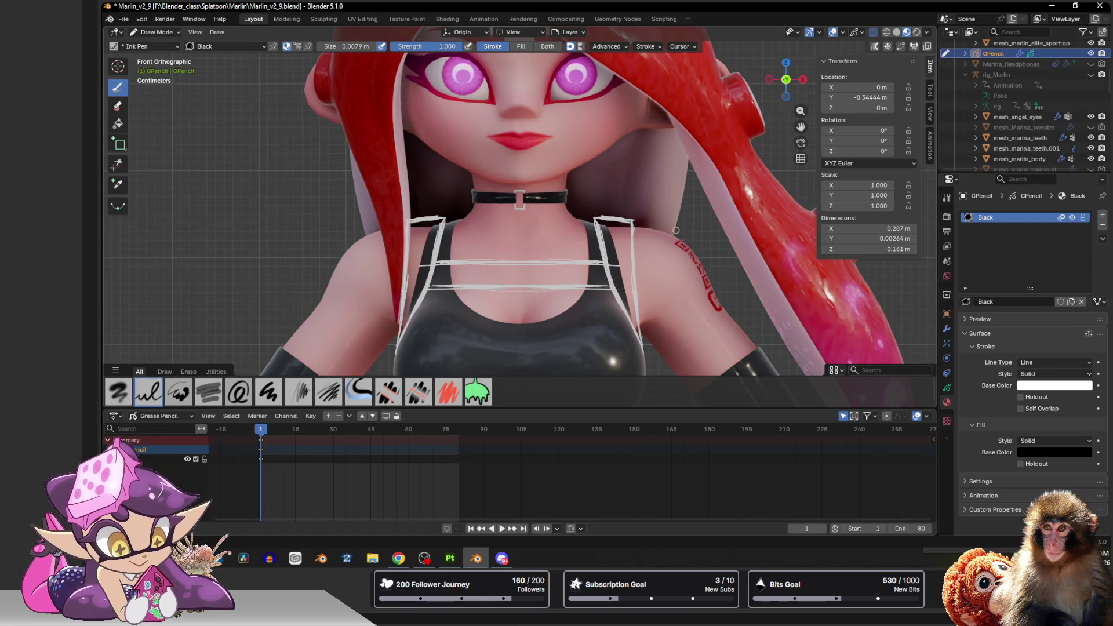
Trace strap segments along the neckline and lower neckline, reinforcing them.
{"action": "left_click_drag", "start_coordinate": [487, 266], "coordinate": [556, 265]}
{"action": "left_click_drag", "start_coordinate": [432, 290], "coordinate": [457, 288]}
{"action": "left_click_drag", "start_coordinate": [584, 290], "coordinate": [609, 289]}
{"action": "left_click_drag", "start_coordinate": [507, 288], "coordinate": [533, 288]}
{"action": "left_click_drag", "start_coordinate": [428, 289], "coordinate": [460, 288]}
{"action": "left_click_drag", "start_coordinate": [581, 288], "coordinate": [614, 288]}
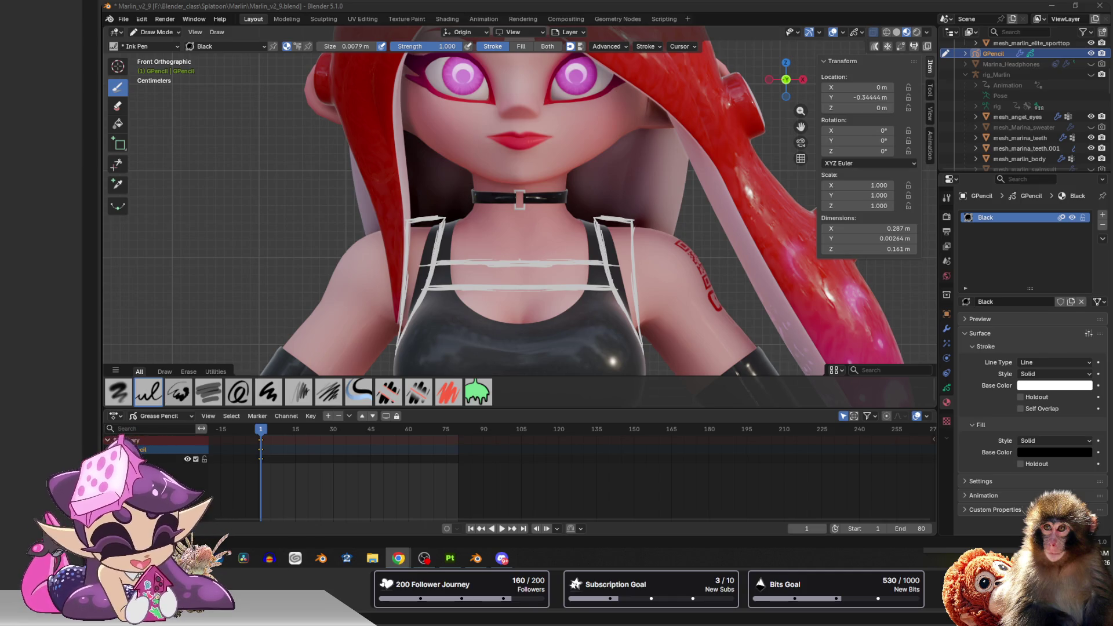
{"action": "key", "text": "alt+Tab"}
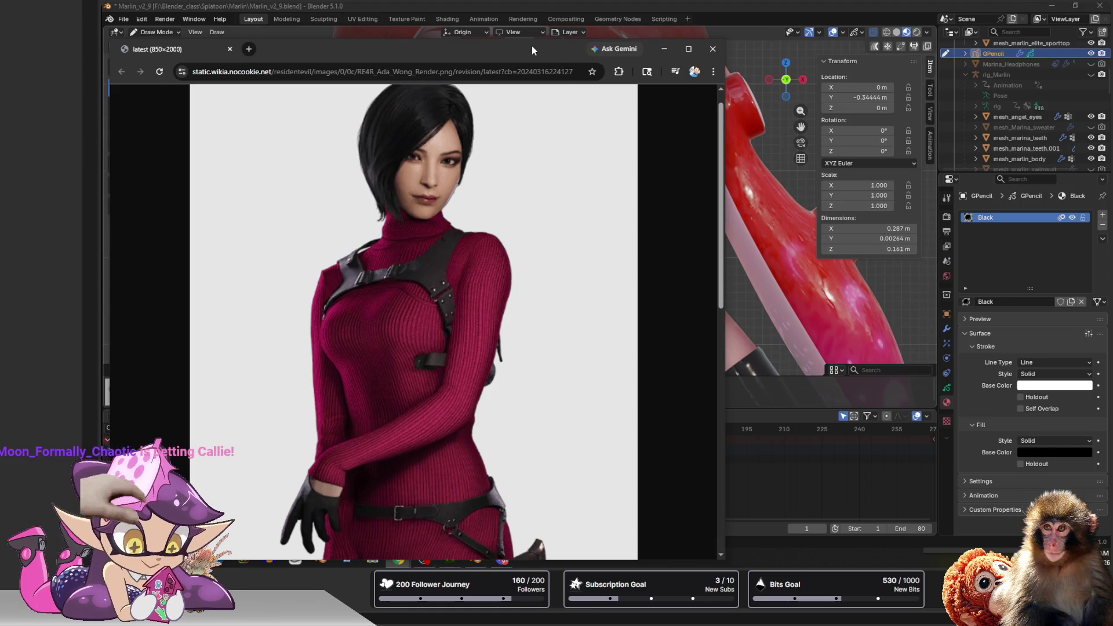
{"action": "left_click_drag", "start_coordinate": [531, 47], "coordinate": [102, 7]}
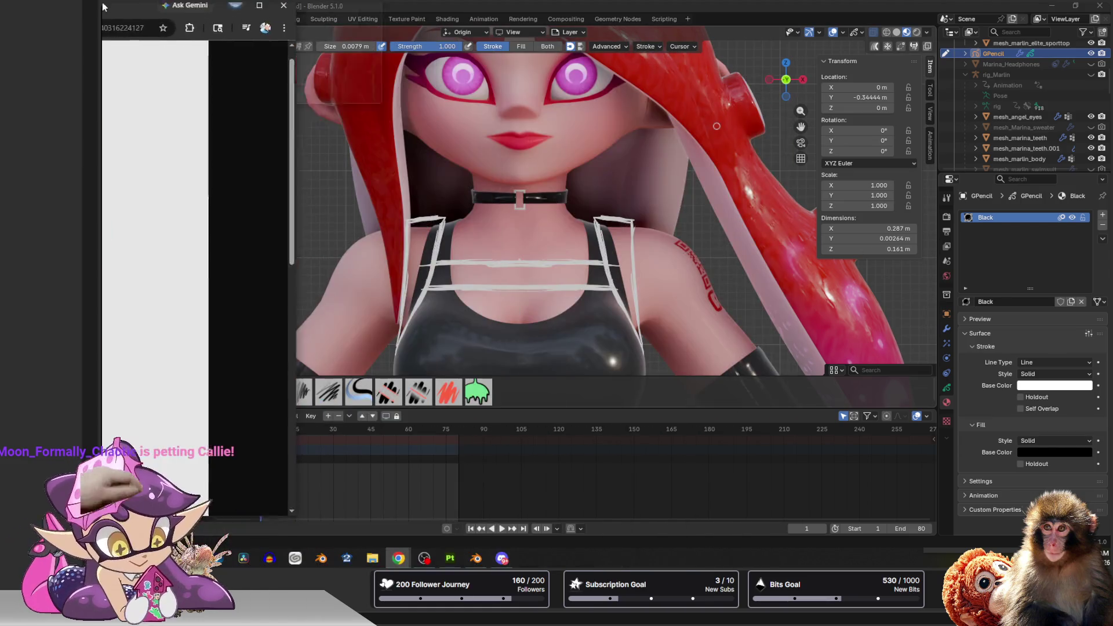
{"action": "left_click", "coordinate": [102, 7]}
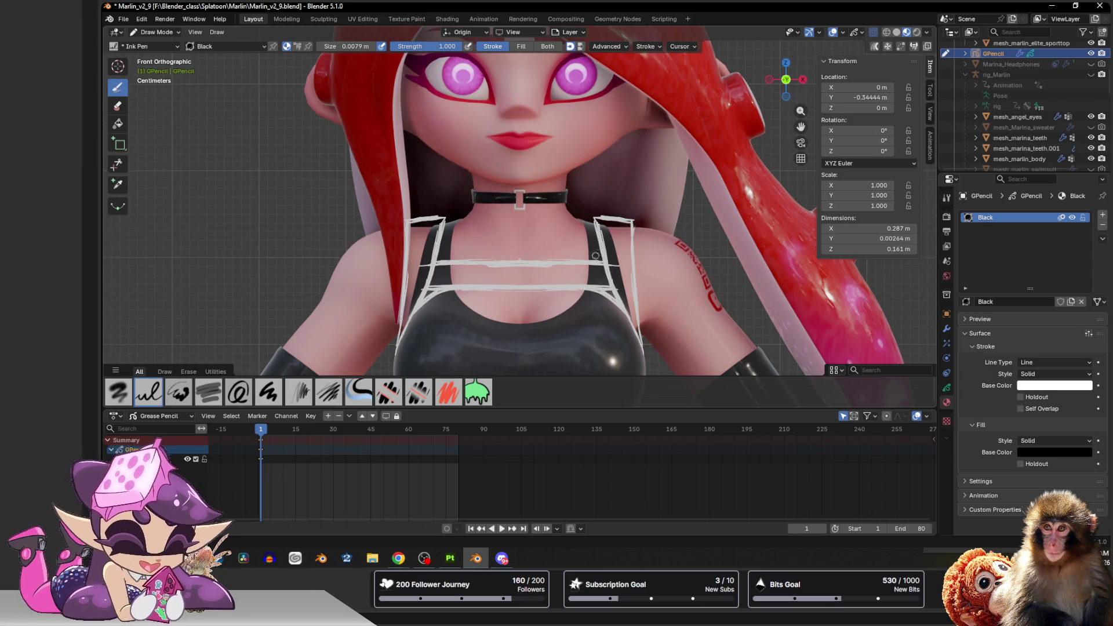
Erase the first white shoulder, chest and side strap strokes.
{"action": "left_click_drag", "start_coordinate": [591, 284], "coordinate": [597, 239]}
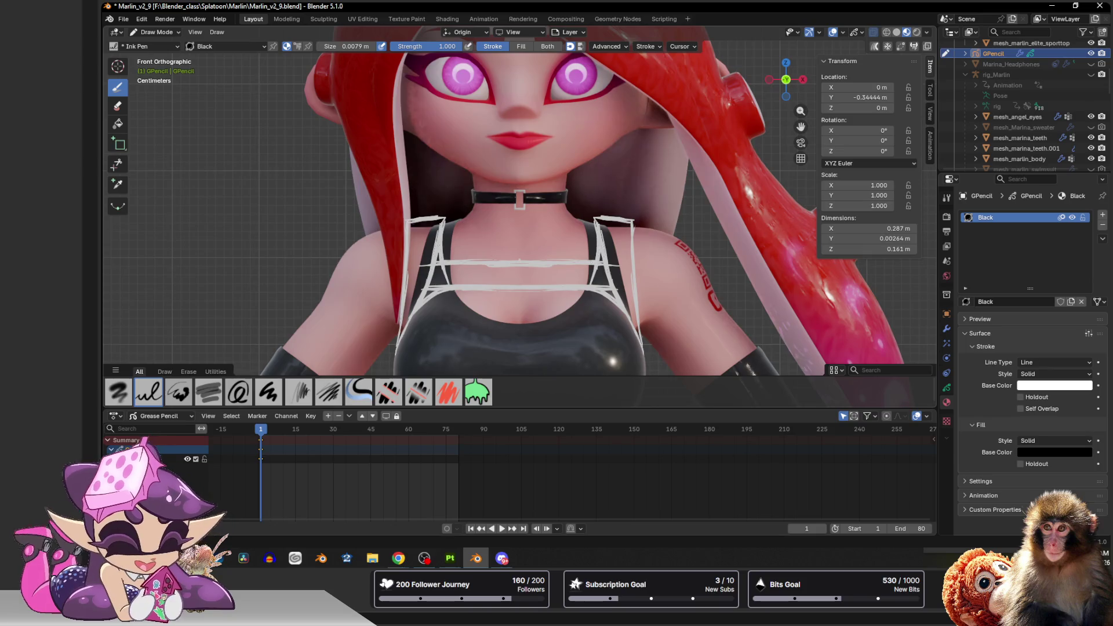
{"action": "mouse_move", "coordinate": [628, 216]}
{"action": "left_mouse_down"}
{"action": "mouse_move", "coordinate": [639, 242]}
{"action": "mouse_move", "coordinate": [635, 336]}
{"action": "left_mouse_up"}
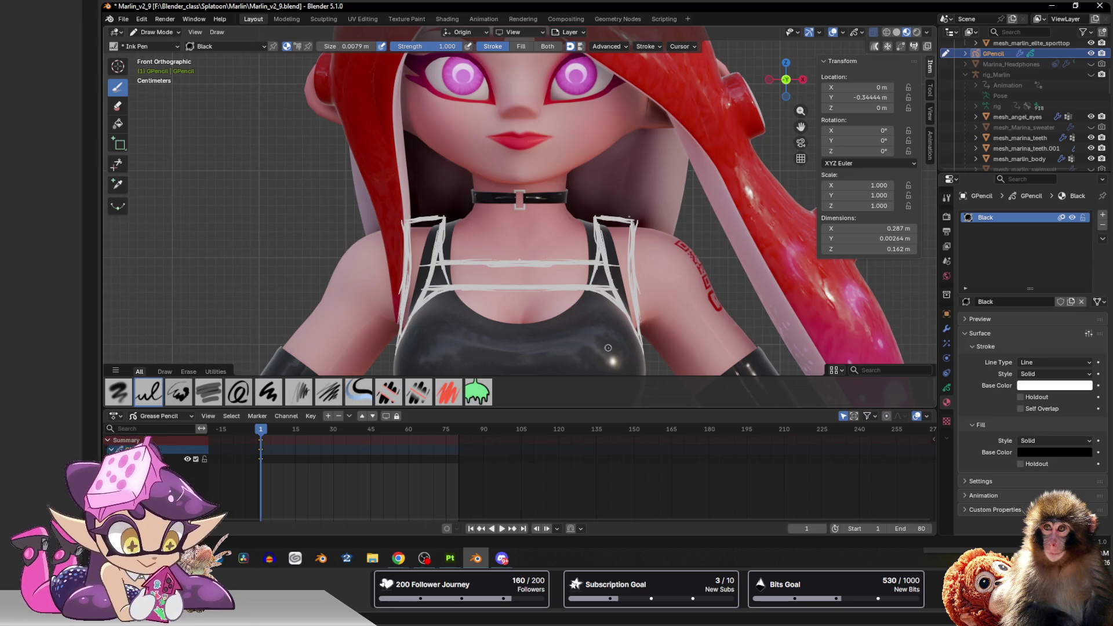
{"action": "mouse_move", "coordinate": [601, 287]}
{"action": "left_mouse_down", "text": "ctrl"}
{"action": "mouse_move", "coordinate": [600, 223]}
{"action": "mouse_move", "coordinate": [523, 288]}
{"action": "left_mouse_up", "text": "ctrl"}
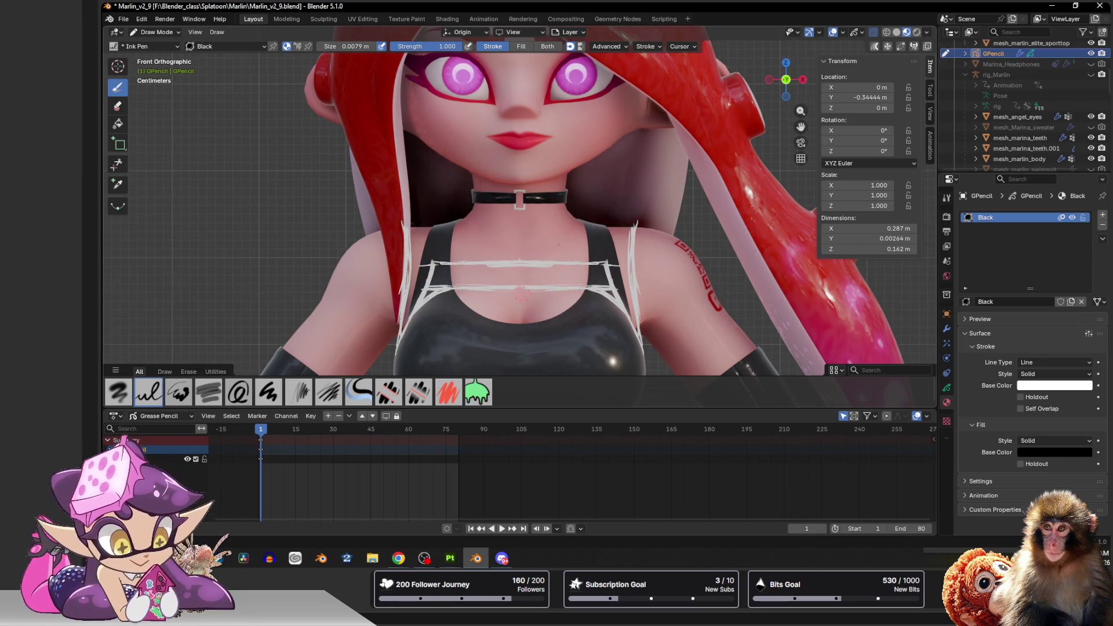
{"action": "mouse_move", "coordinate": [609, 224]}
{"action": "left_mouse_down", "text": "ctrl"}
{"action": "mouse_move", "coordinate": [634, 273]}
{"action": "mouse_move", "coordinate": [461, 264]}
{"action": "left_mouse_up", "text": "ctrl"}
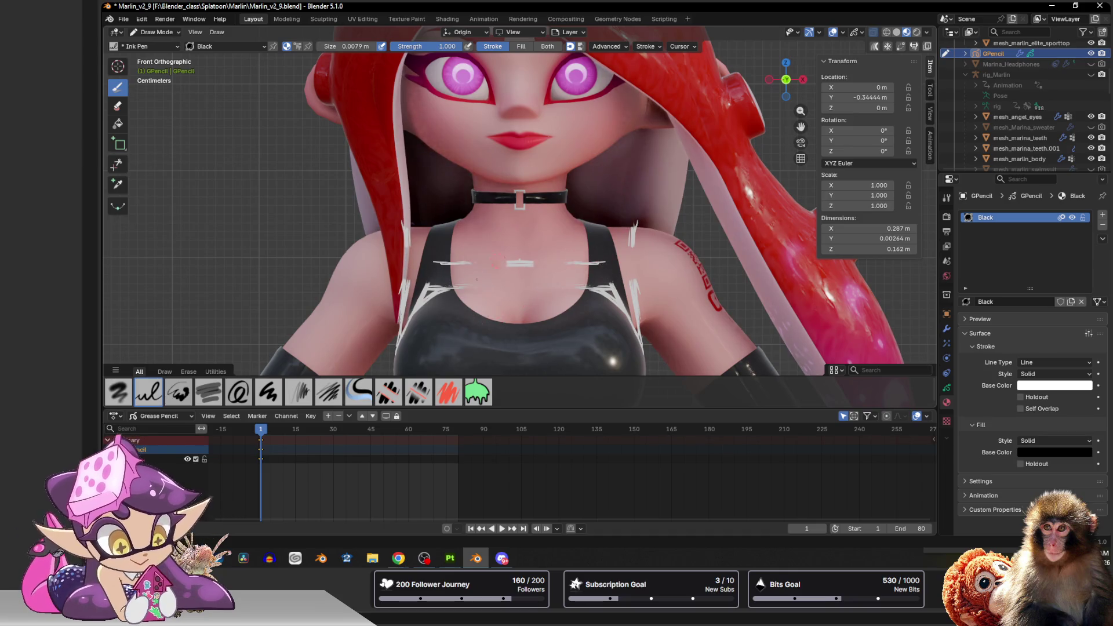
{"action": "left_click_drag", "start_coordinate": [600, 264], "coordinate": [444, 264], "text": "ctrl"}
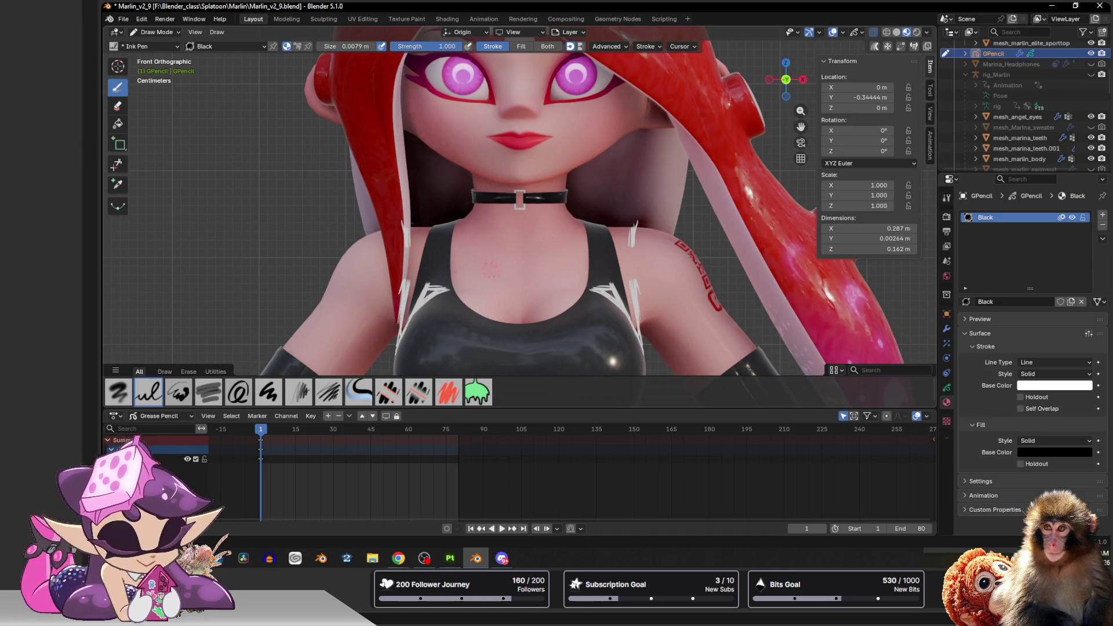
{"action": "left_click_drag", "start_coordinate": [633, 217], "coordinate": [638, 355], "text": "ctrl"}
{"action": "mouse_move", "coordinate": [609, 313]}
{"action": "left_mouse_down", "text": "ctrl"}
{"action": "mouse_move", "coordinate": [600, 287]}
{"action": "mouse_move", "coordinate": [616, 258]}
{"action": "left_mouse_up", "text": "ctrl"}
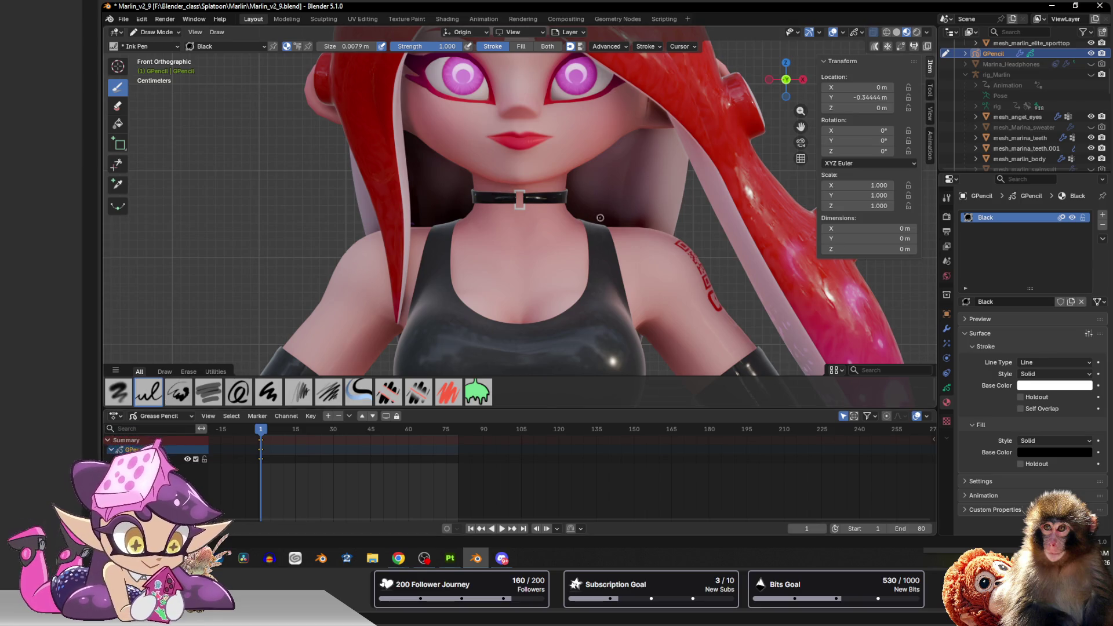
Redraw cleaner straps along the top's outer edge and neckline with a band across the chest.
{"action": "mouse_move", "coordinate": [587, 219]}
{"action": "left_mouse_down"}
{"action": "mouse_move", "coordinate": [618, 222]}
{"action": "mouse_move", "coordinate": [588, 249]}
{"action": "mouse_move", "coordinate": [580, 296]}
{"action": "mouse_move", "coordinate": [591, 223]}
{"action": "left_mouse_up"}
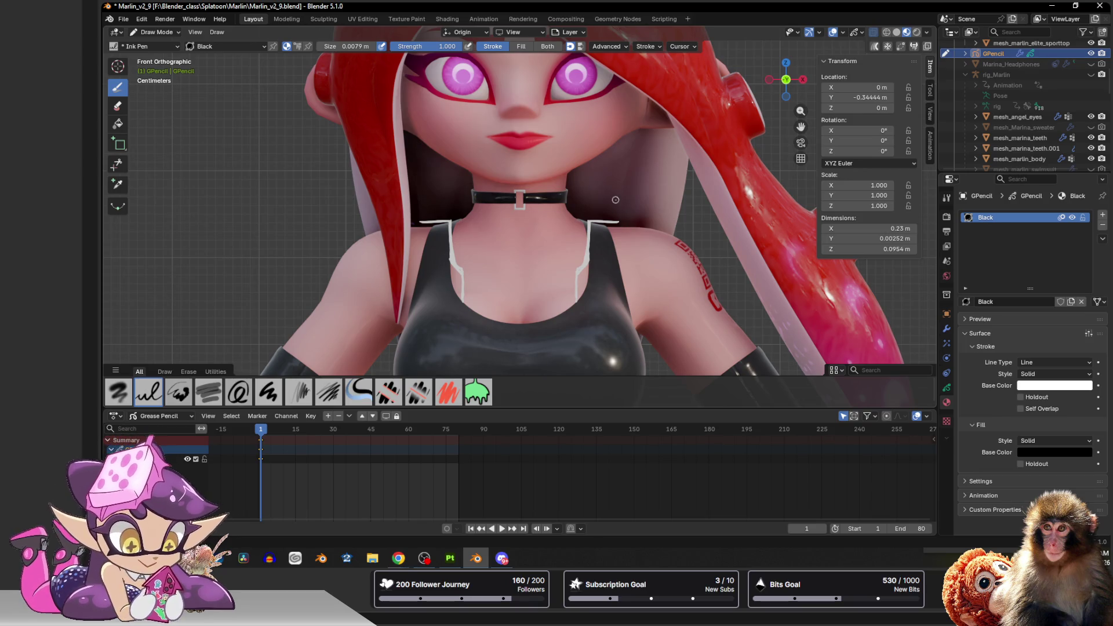
{"action": "mouse_move", "coordinate": [619, 223]}
{"action": "left_mouse_down"}
{"action": "mouse_move", "coordinate": [637, 327]}
{"action": "mouse_move", "coordinate": [609, 298]}
{"action": "mouse_move", "coordinate": [576, 296]}
{"action": "mouse_move", "coordinate": [578, 285]}
{"action": "mouse_move", "coordinate": [552, 299]}
{"action": "mouse_move", "coordinate": [487, 301]}
{"action": "left_mouse_up"}
{"action": "left_click_drag", "start_coordinate": [557, 299], "coordinate": [472, 279]}
{"action": "left_click_drag", "start_coordinate": [543, 277], "coordinate": [490, 280]}
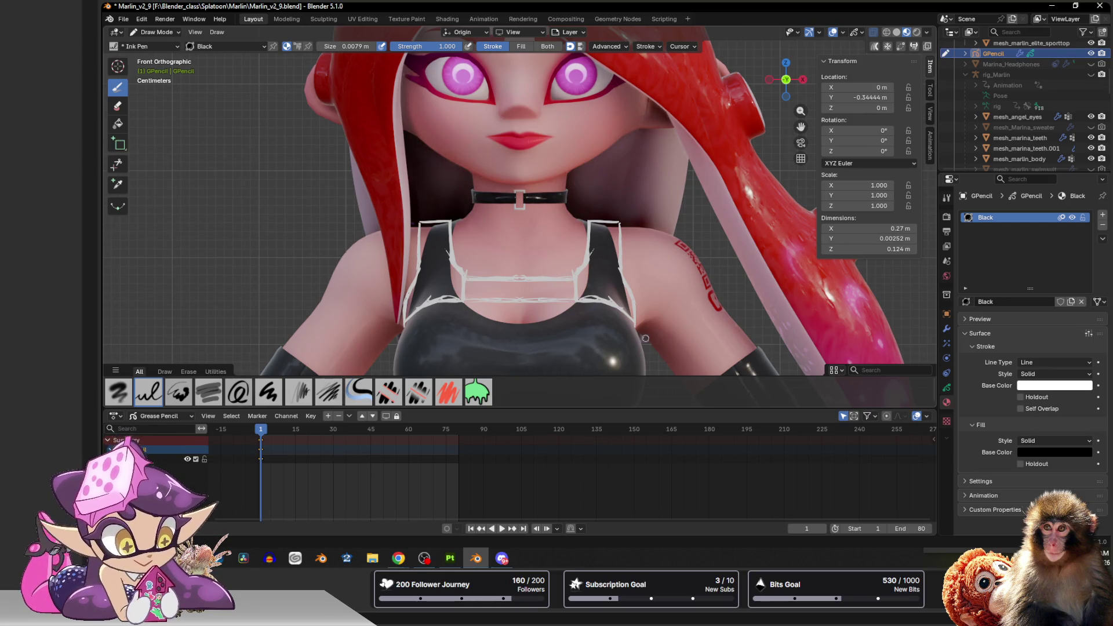
{"action": "left_click_drag", "start_coordinate": [639, 315], "coordinate": [639, 346]}
{"action": "left_click_drag", "start_coordinate": [399, 318], "coordinate": [399, 359]}
{"action": "left_click_drag", "start_coordinate": [643, 315], "coordinate": [642, 363]}
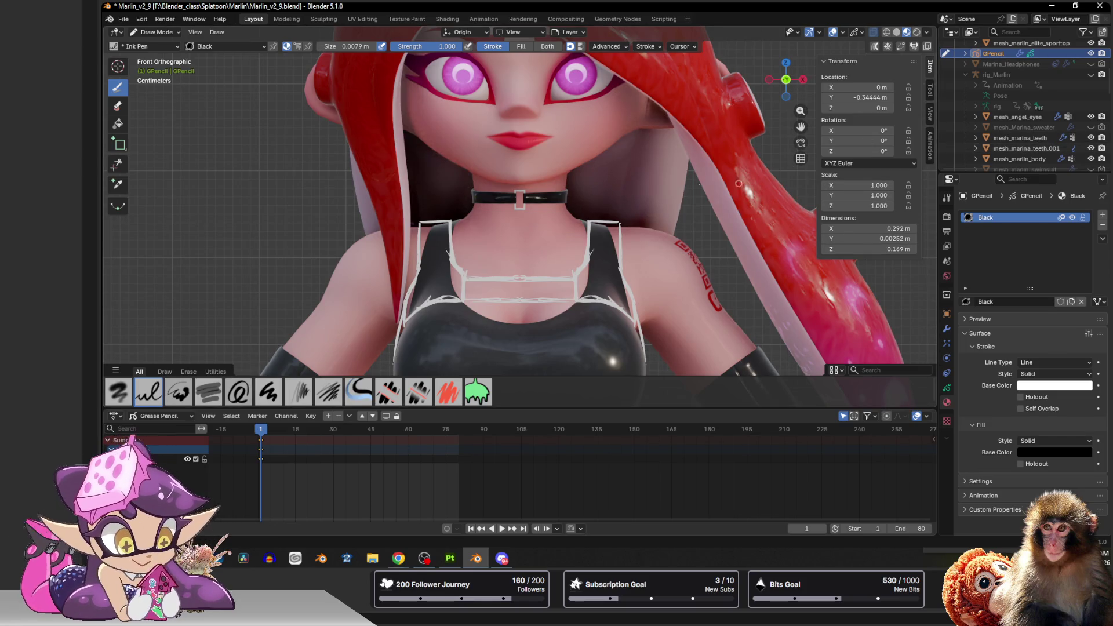
{"action": "scroll", "coordinate": [602, 208], "scroll_direction": "down", "scroll_amount": 4}
{"action": "scroll", "coordinate": [602, 209], "scroll_direction": "up", "scroll_amount": 3}
{"action": "scroll", "coordinate": [579, 187], "scroll_direction": "up", "scroll_amount": 2}
{"action": "mouse_move", "coordinate": [579, 187]}
{"action": "middle_mouse_down", "text": "shift"}
{"action": "mouse_move", "coordinate": [577, 273]}
{"action": "mouse_move", "coordinate": [590, 201]}
{"action": "middle_mouse_up", "text": "shift"}
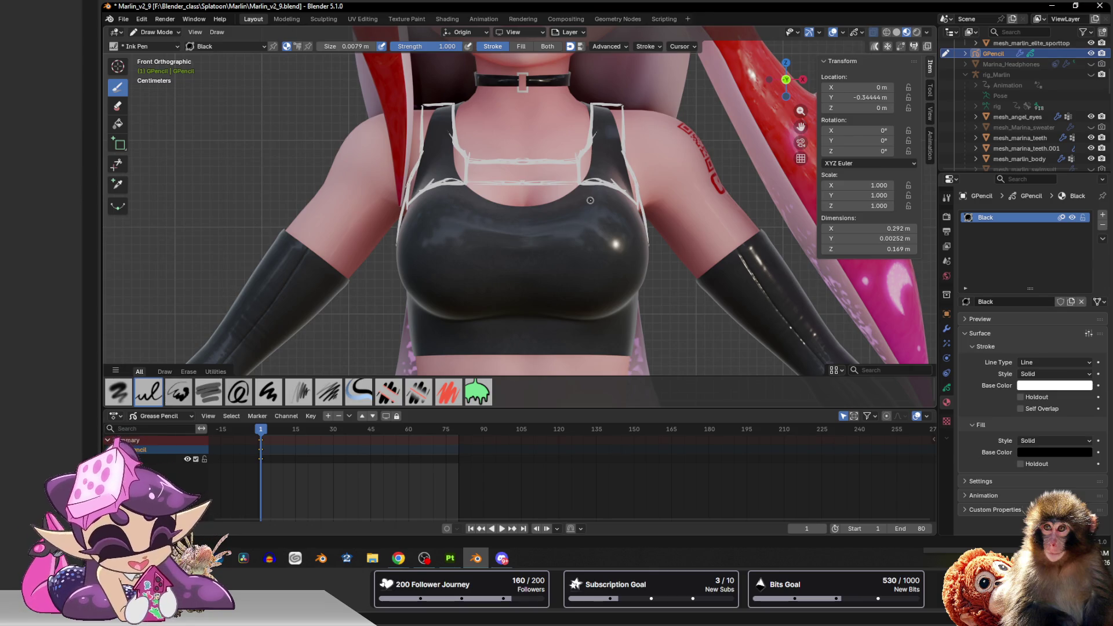
{"action": "middle_click_drag", "start_coordinate": [548, 256], "coordinate": [546, 188], "text": "shift"}
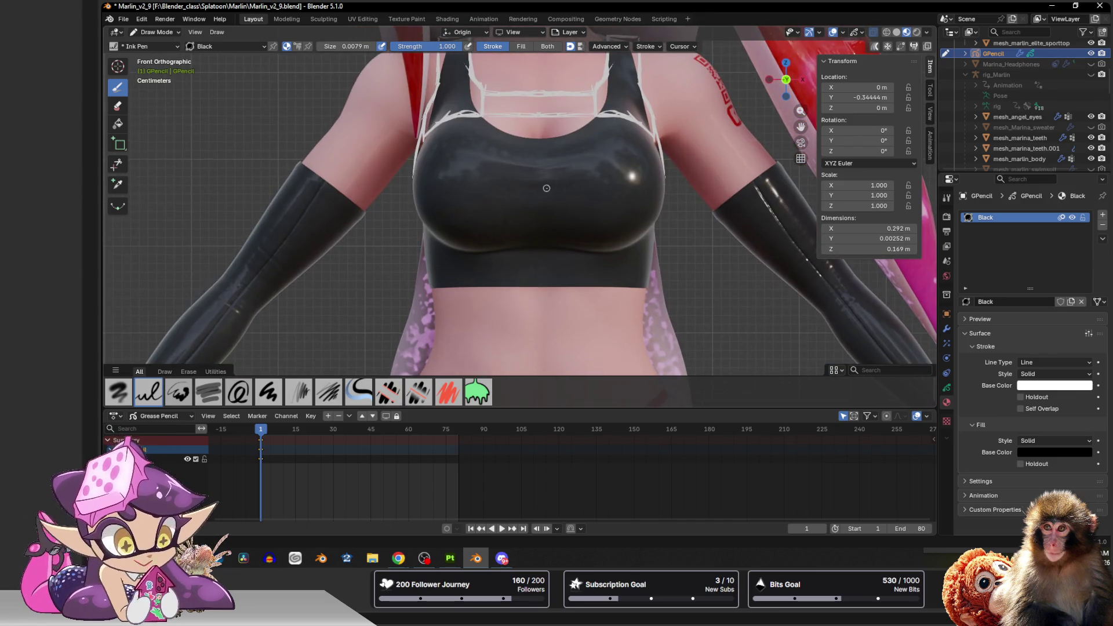
{"action": "left_click_drag", "start_coordinate": [437, 263], "coordinate": [643, 264]}
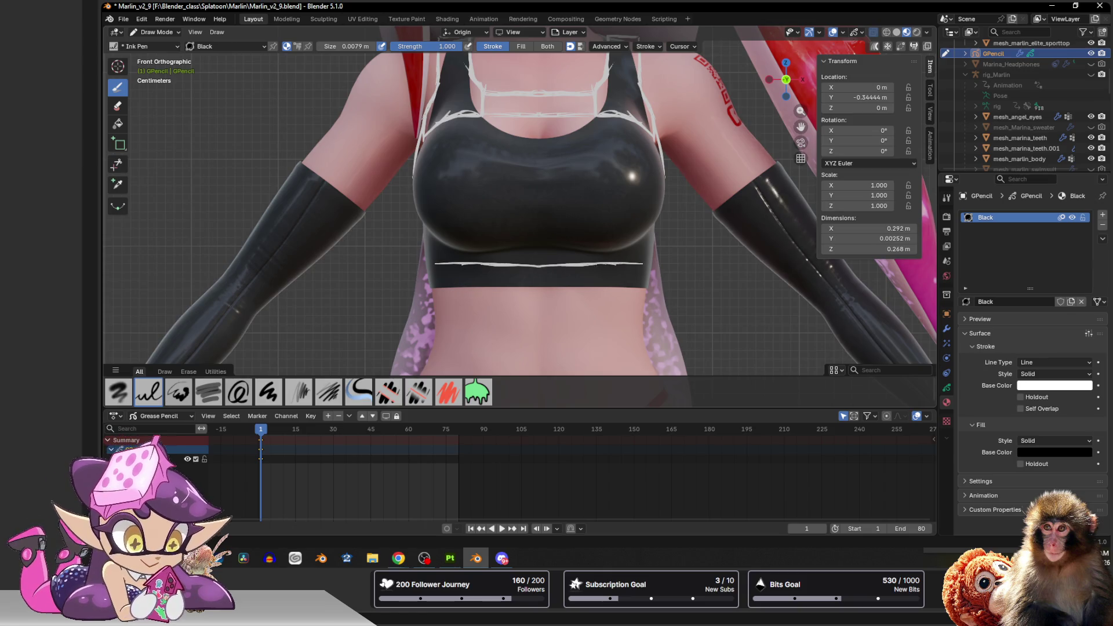
{"action": "mouse_move", "coordinate": [653, 261]}
{"action": "left_mouse_down"}
{"action": "mouse_move", "coordinate": [649, 296]}
{"action": "mouse_move", "coordinate": [433, 296]}
{"action": "left_mouse_up"}
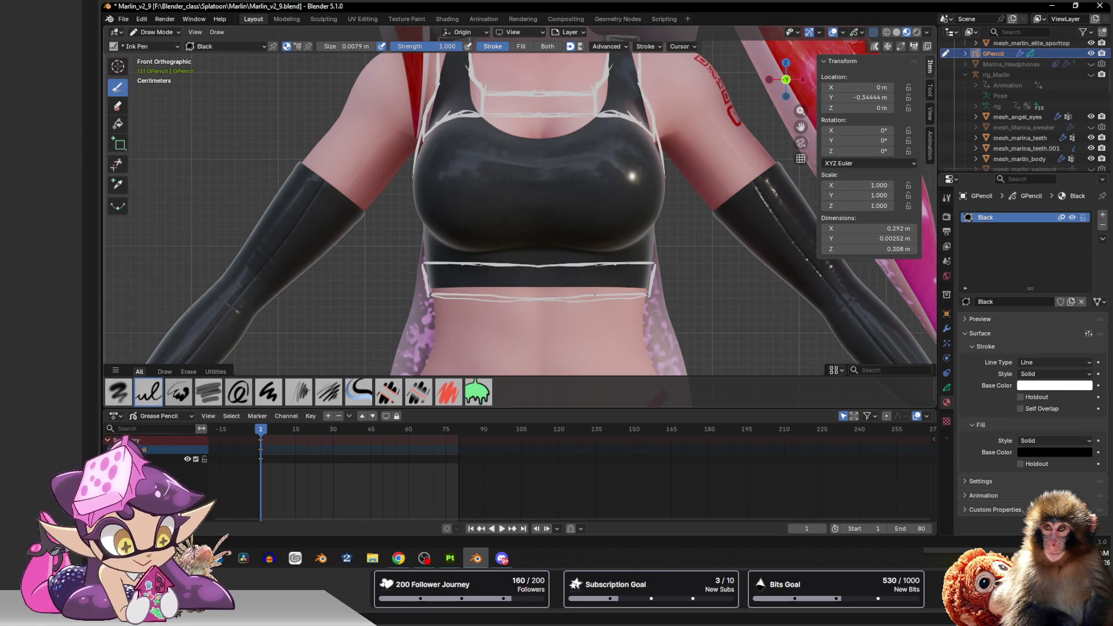
{"action": "key", "text": "ctrl+z"}
{"action": "key", "text": "ctrl+z"}
{"action": "key", "text": "ctrl+z"}
{"action": "key", "text": "ctrl+z"}
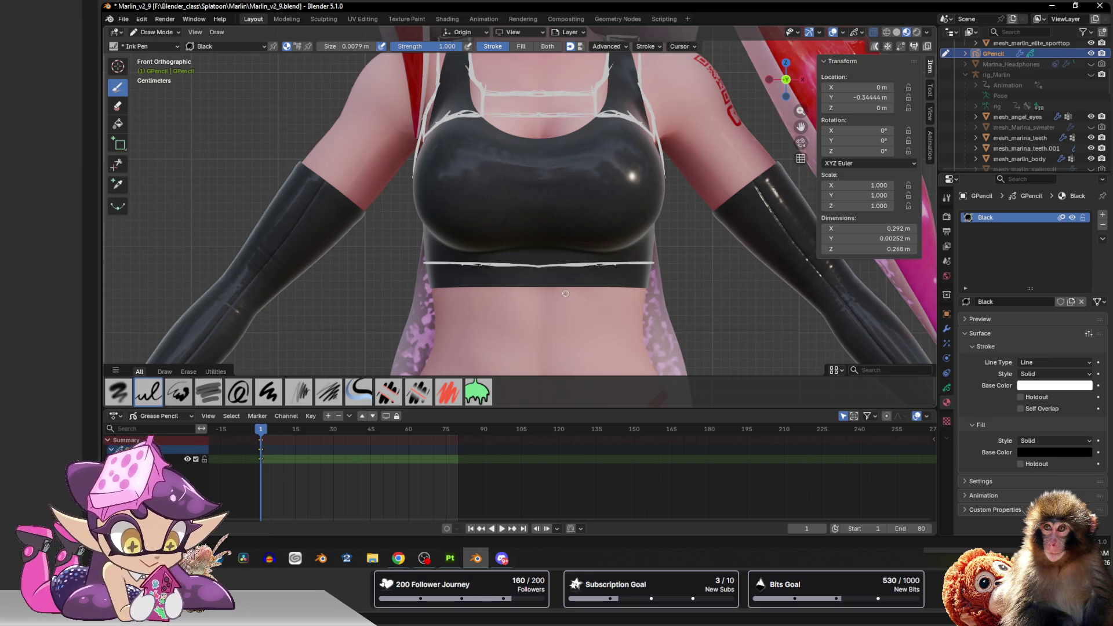
{"action": "left_click_drag", "start_coordinate": [650, 265], "coordinate": [435, 265]}
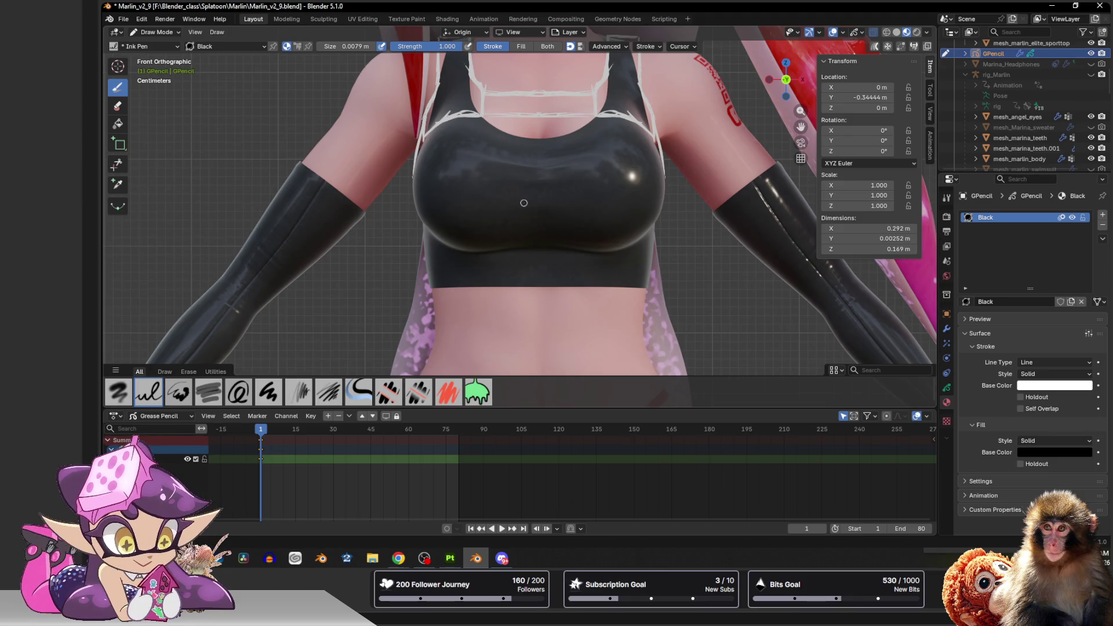
{"action": "mouse_move", "coordinate": [535, 148]}
{"action": "middle_mouse_down", "text": "shift"}
{"action": "mouse_move", "coordinate": [521, 225]}
{"action": "mouse_move", "coordinate": [485, 279]}
{"action": "middle_mouse_up", "text": "shift"}
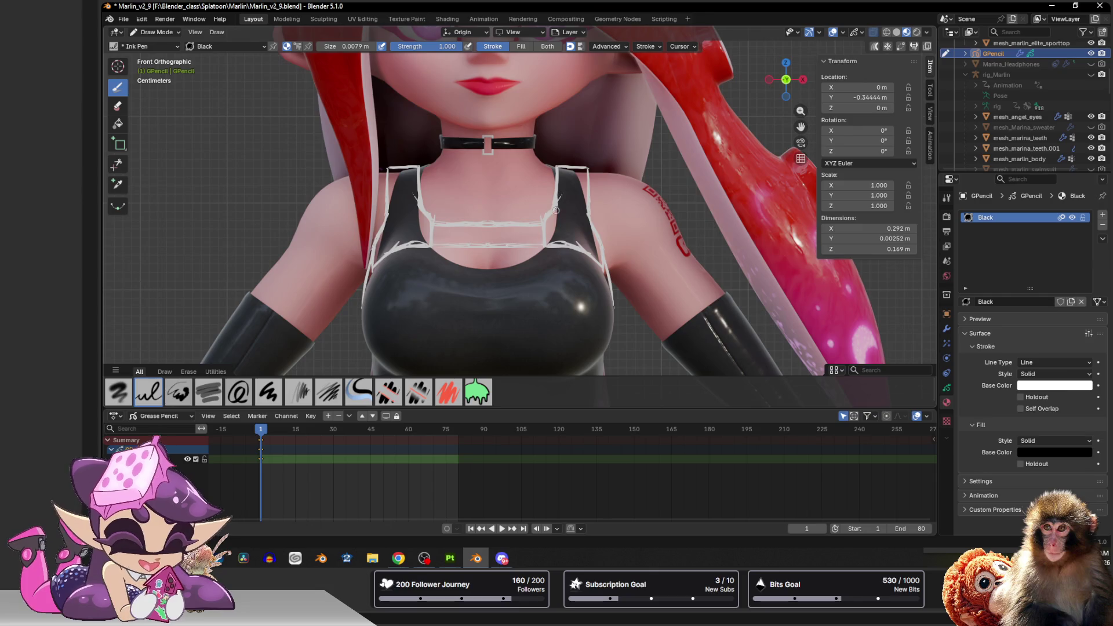
Draw mirrored detail strokes atop both straps, along their outer edges and inner bottoms.
{"action": "left_click_drag", "start_coordinate": [414, 167], "coordinate": [421, 161]}
{"action": "left_click_drag", "start_coordinate": [564, 165], "coordinate": [592, 162]}
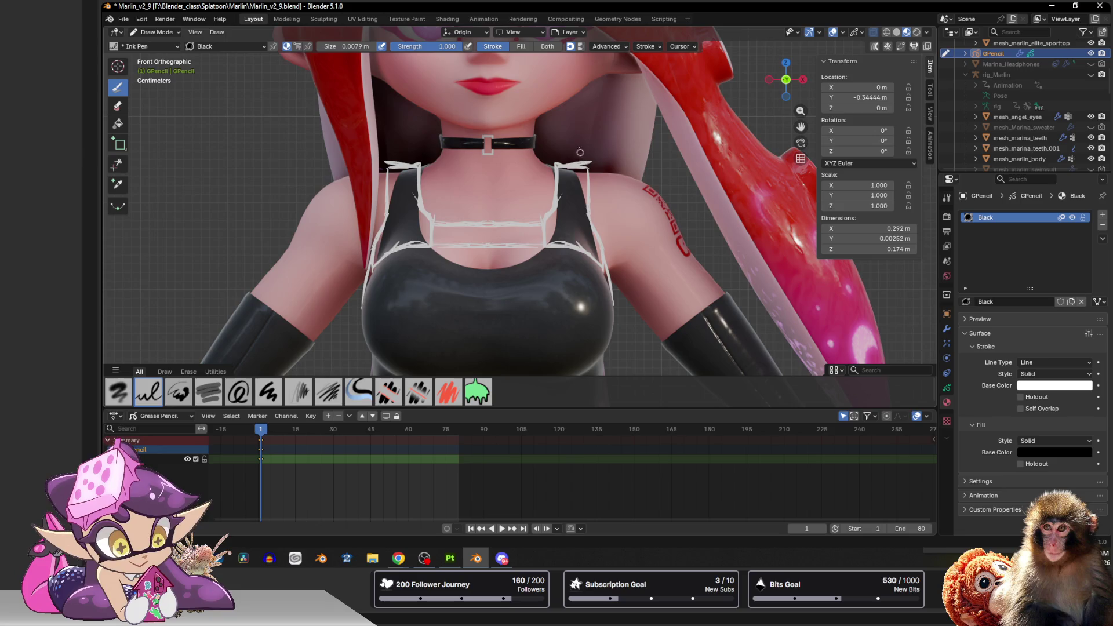
{"action": "left_click_drag", "start_coordinate": [591, 162], "coordinate": [591, 222]}
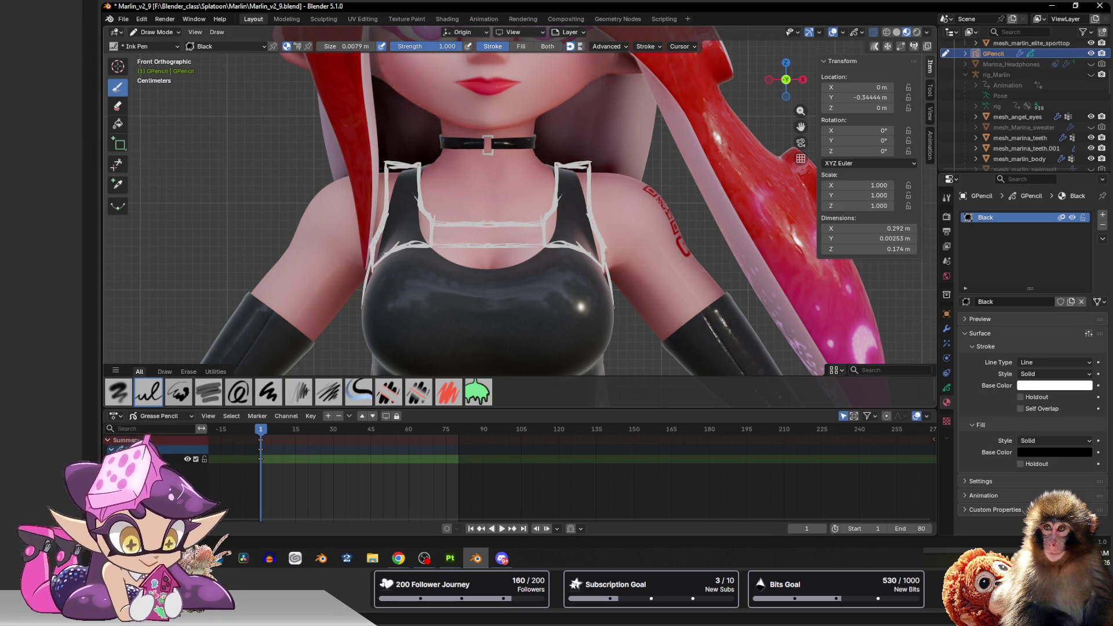
{"action": "left_click_drag", "start_coordinate": [570, 249], "coordinate": [594, 263]}
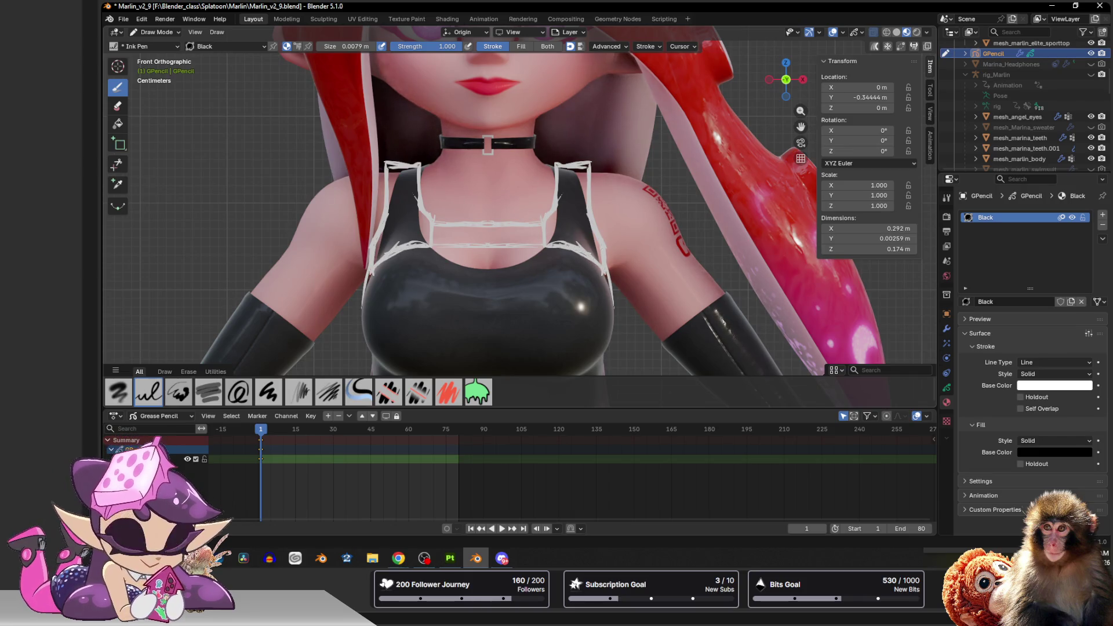
{"action": "left_click_drag", "start_coordinate": [555, 223], "coordinate": [554, 242]}
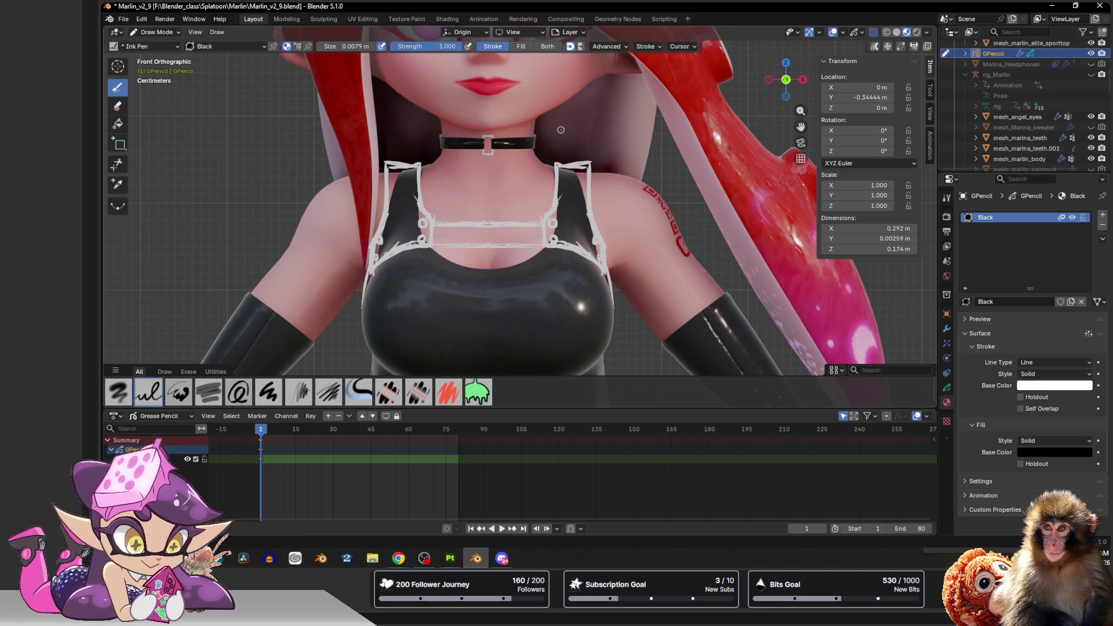
Draw buckle lines in the chest band and extra detail strokes on both shoulder straps.
{"action": "left_click_drag", "start_coordinate": [506, 223], "coordinate": [509, 243]}
{"action": "mouse_move", "coordinate": [501, 232]}
{"action": "left_mouse_down"}
{"action": "mouse_move", "coordinate": [477, 240]}
{"action": "mouse_move", "coordinate": [499, 229]}
{"action": "left_mouse_up"}
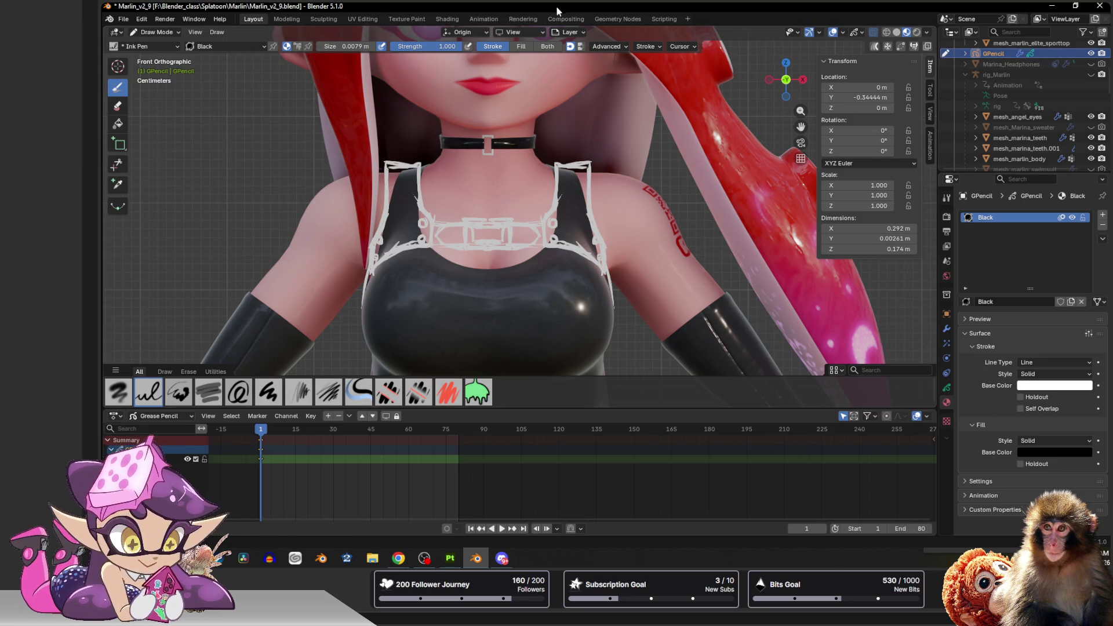
{"action": "left_click_drag", "start_coordinate": [554, 158], "coordinate": [563, 200]}
{"action": "mouse_move", "coordinate": [556, 157]}
{"action": "left_mouse_down"}
{"action": "mouse_move", "coordinate": [548, 167]}
{"action": "mouse_move", "coordinate": [566, 157]}
{"action": "left_mouse_up"}
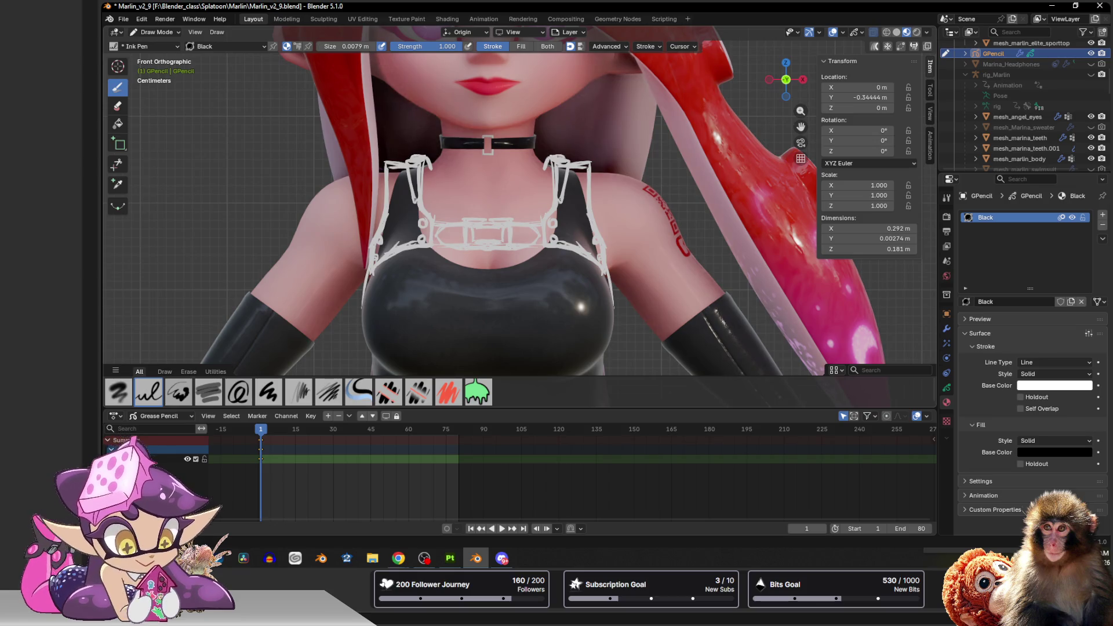
{"action": "scroll", "coordinate": [565, 217], "scroll_direction": "down", "scroll_amount": 4}
{"action": "scroll", "coordinate": [505, 218], "scroll_direction": "up", "scroll_amount": 4}
{"action": "scroll", "coordinate": [504, 218], "scroll_direction": "down", "scroll_amount": 4}
{"action": "scroll", "coordinate": [505, 218], "scroll_direction": "up", "scroll_amount": 4}
{"action": "scroll", "coordinate": [505, 218], "scroll_direction": "down", "scroll_amount": 4}
{"action": "scroll", "coordinate": [505, 218], "scroll_direction": "up", "scroll_amount": 4}
{"action": "scroll", "coordinate": [504, 218], "scroll_direction": "up", "scroll_amount": 2}
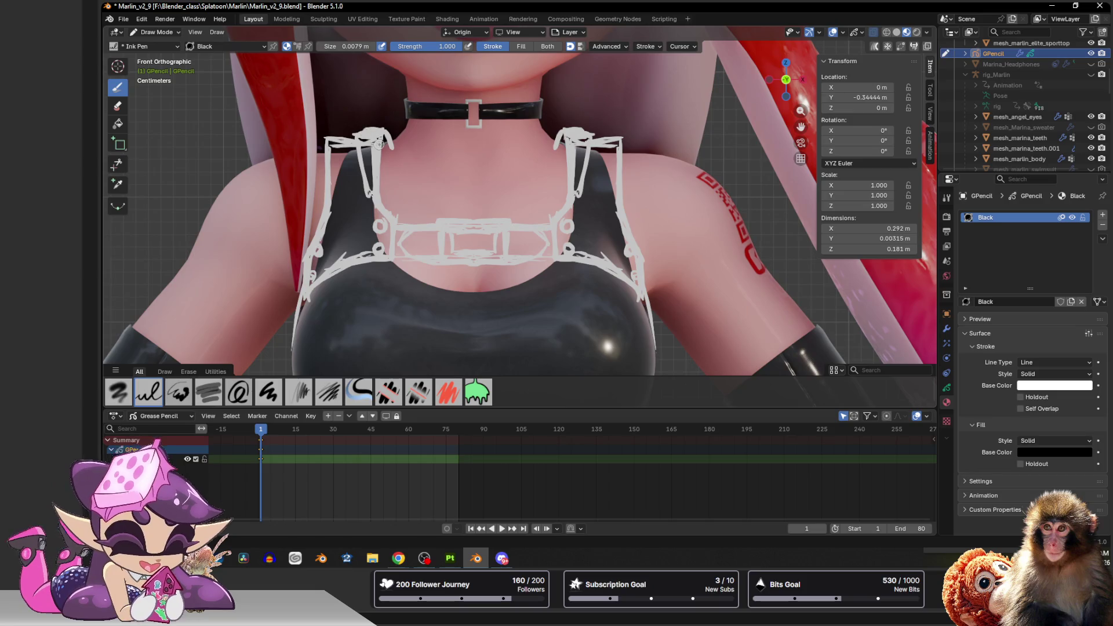
{"action": "left_click_drag", "start_coordinate": [358, 128], "coordinate": [366, 199]}
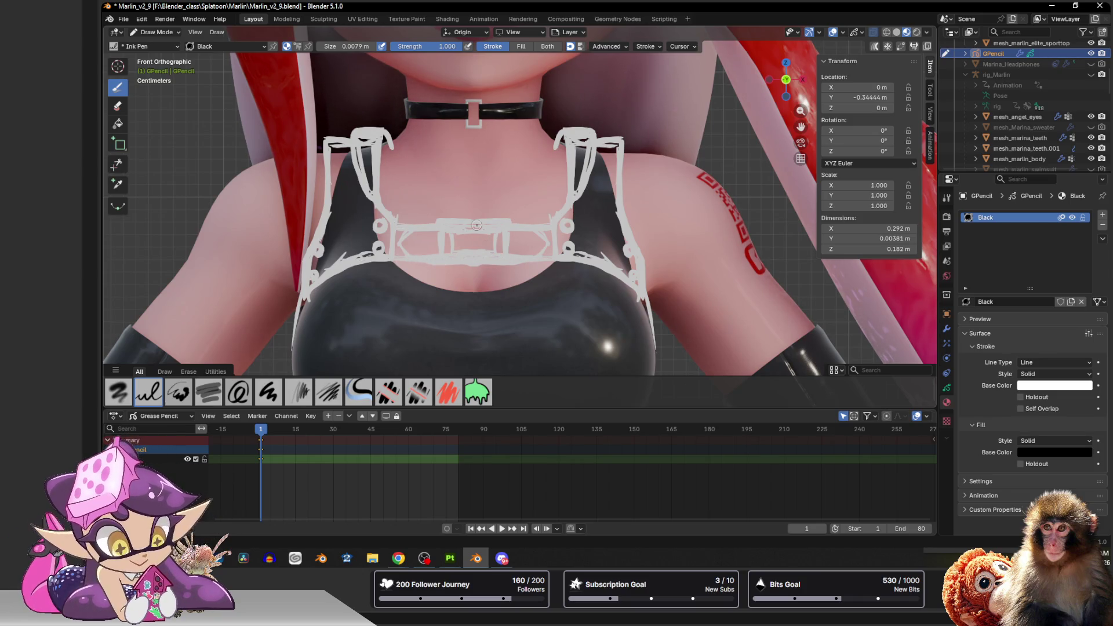
Remove the Mirror modifier from the grease pencil object.
{"action": "left_click", "coordinate": [947, 329]}
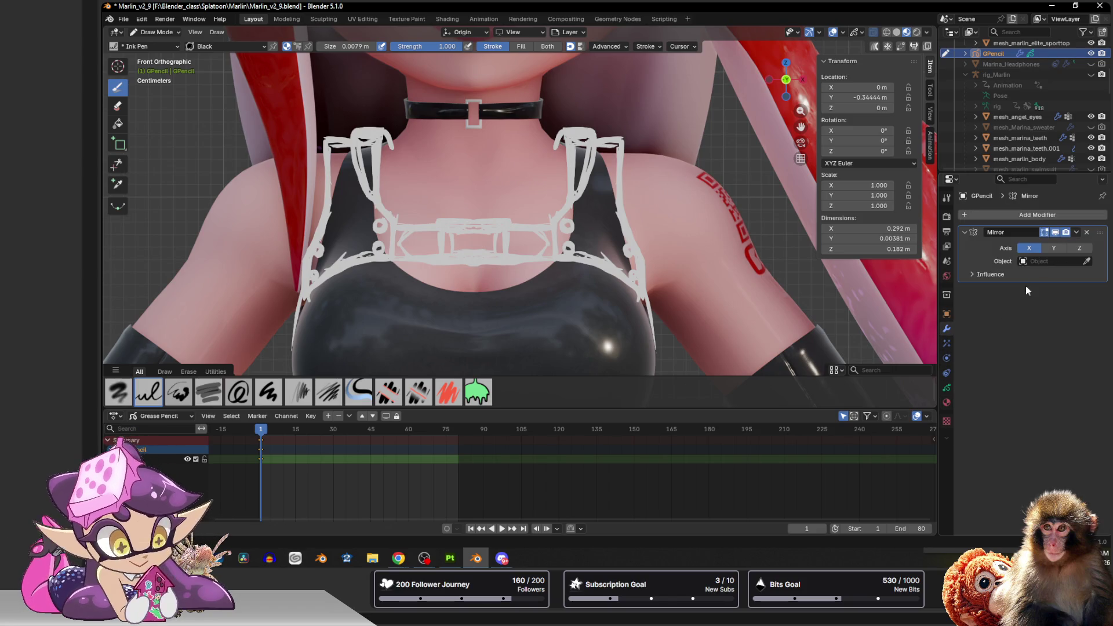
{"action": "left_click", "coordinate": [1086, 233]}
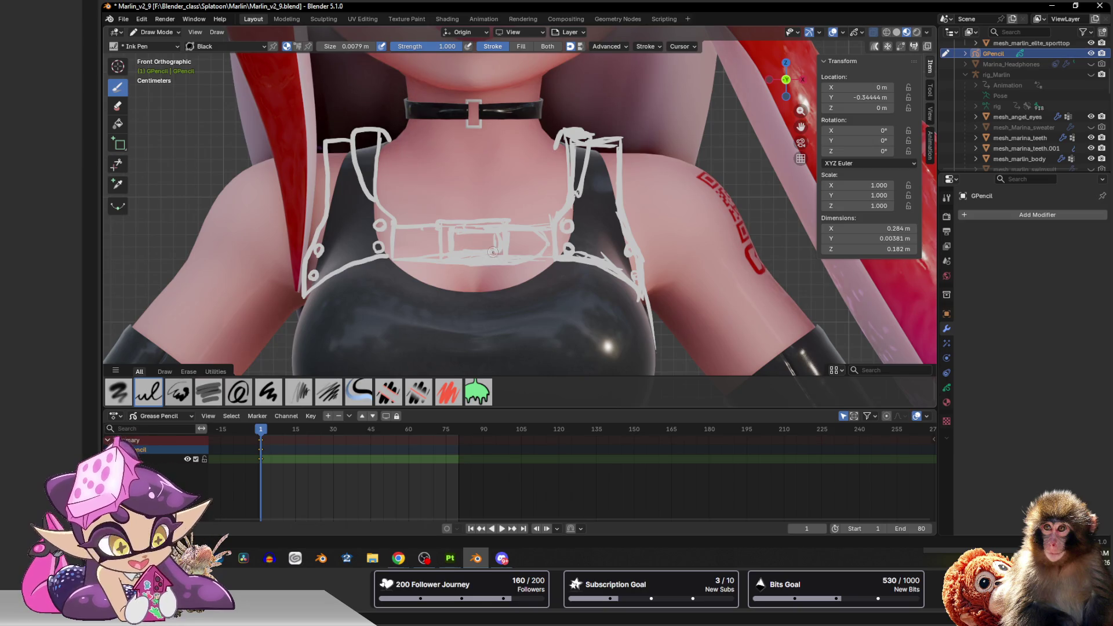
{"action": "scroll", "coordinate": [493, 252], "scroll_direction": "down", "scroll_amount": 6}
{"action": "scroll", "coordinate": [493, 252], "scroll_direction": "up", "scroll_amount": 3}
{"action": "scroll", "coordinate": [492, 253], "scroll_direction": "down", "scroll_amount": 3}
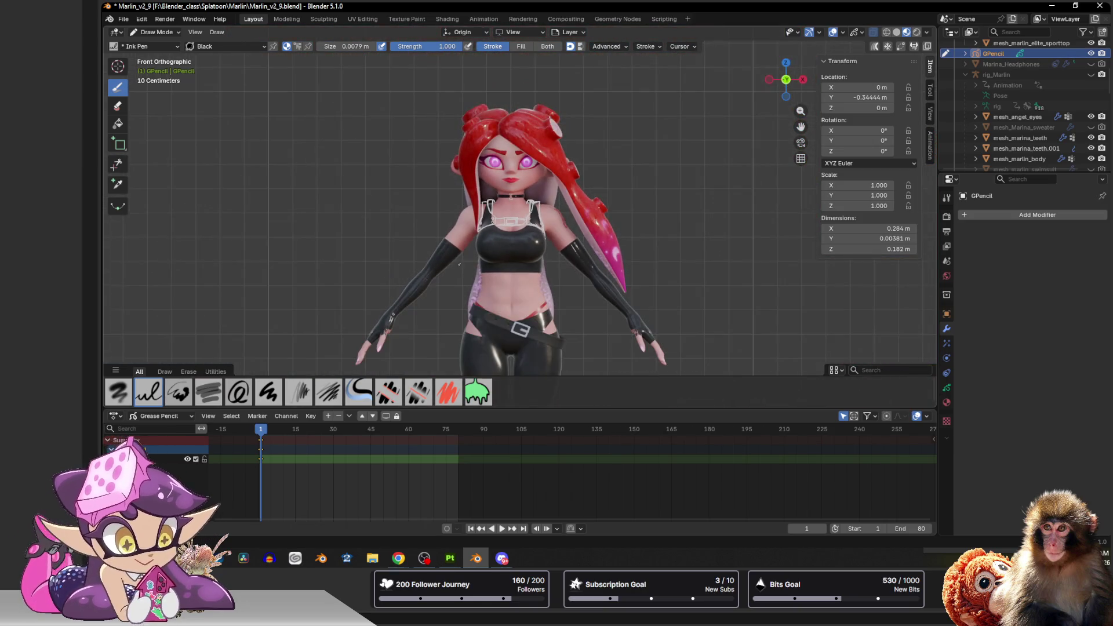
{"action": "scroll", "coordinate": [410, 211], "scroll_direction": "up", "scroll_amount": 3}
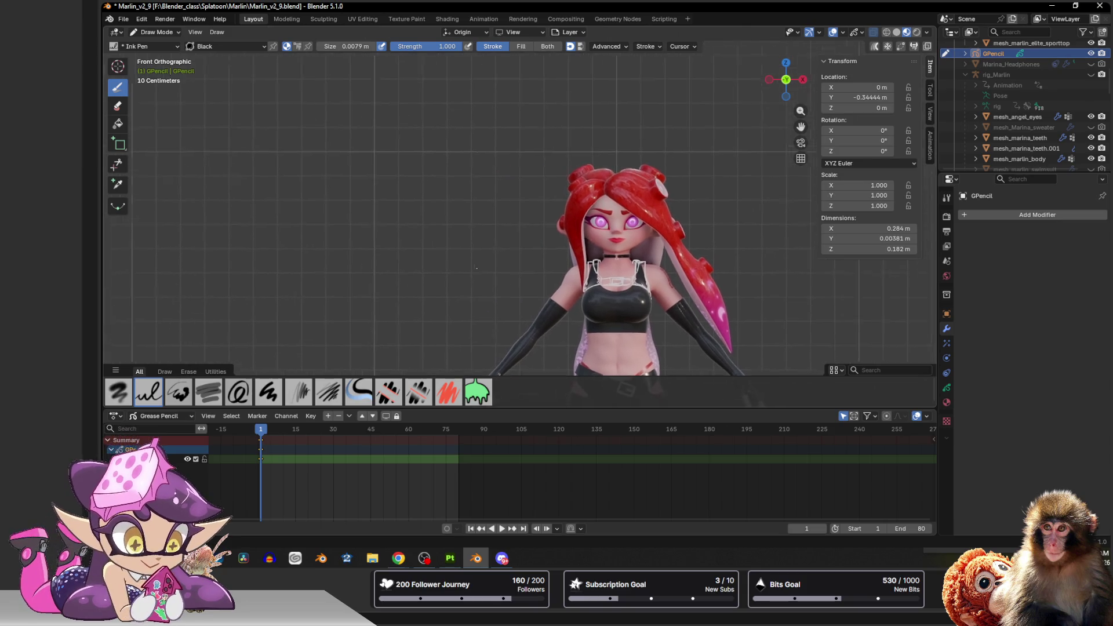
{"action": "scroll", "coordinate": [435, 236], "scroll_direction": "up", "scroll_amount": 3}
Sketch the harness's central buckle box with an inner rectangle beside the character.
{"action": "middle_click_drag", "start_coordinate": [436, 235], "coordinate": [461, 259], "text": "shift"}
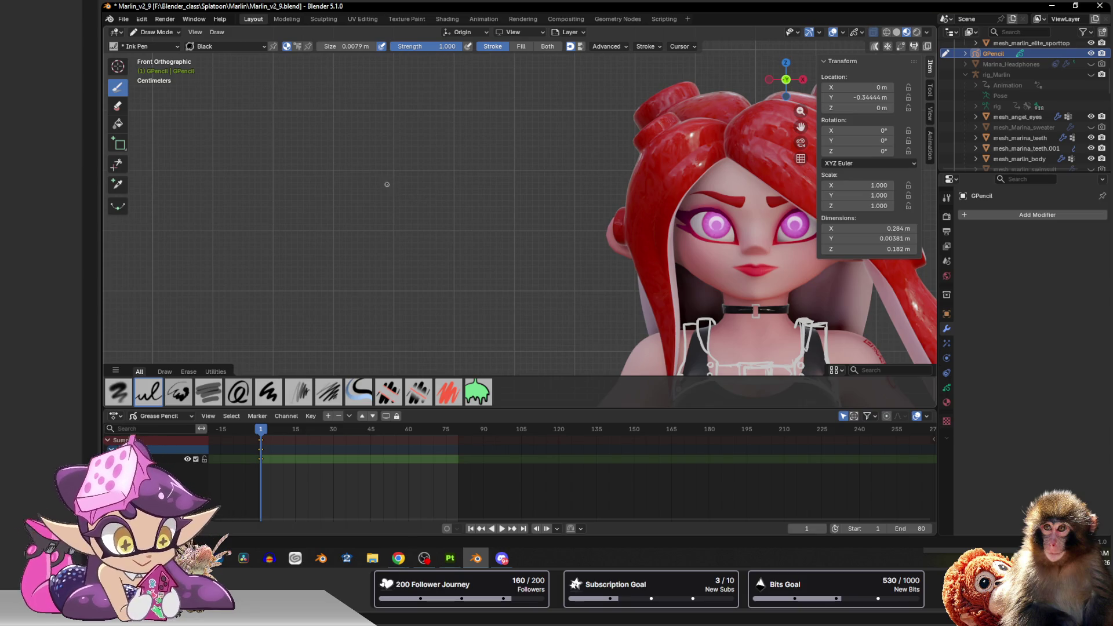
{"action": "mouse_move", "coordinate": [387, 185]}
{"action": "left_mouse_down"}
{"action": "mouse_move", "coordinate": [443, 201]}
{"action": "mouse_move", "coordinate": [442, 225]}
{"action": "mouse_move", "coordinate": [397, 209]}
{"action": "mouse_move", "coordinate": [426, 214]}
{"action": "mouse_move", "coordinate": [385, 180]}
{"action": "mouse_move", "coordinate": [388, 207]}
{"action": "mouse_move", "coordinate": [408, 205]}
{"action": "left_mouse_up"}
{"action": "mouse_move", "coordinate": [391, 188]}
{"action": "left_mouse_down"}
{"action": "mouse_move", "coordinate": [393, 201]}
{"action": "mouse_move", "coordinate": [409, 193]}
{"action": "mouse_move", "coordinate": [439, 218]}
{"action": "left_mouse_up"}
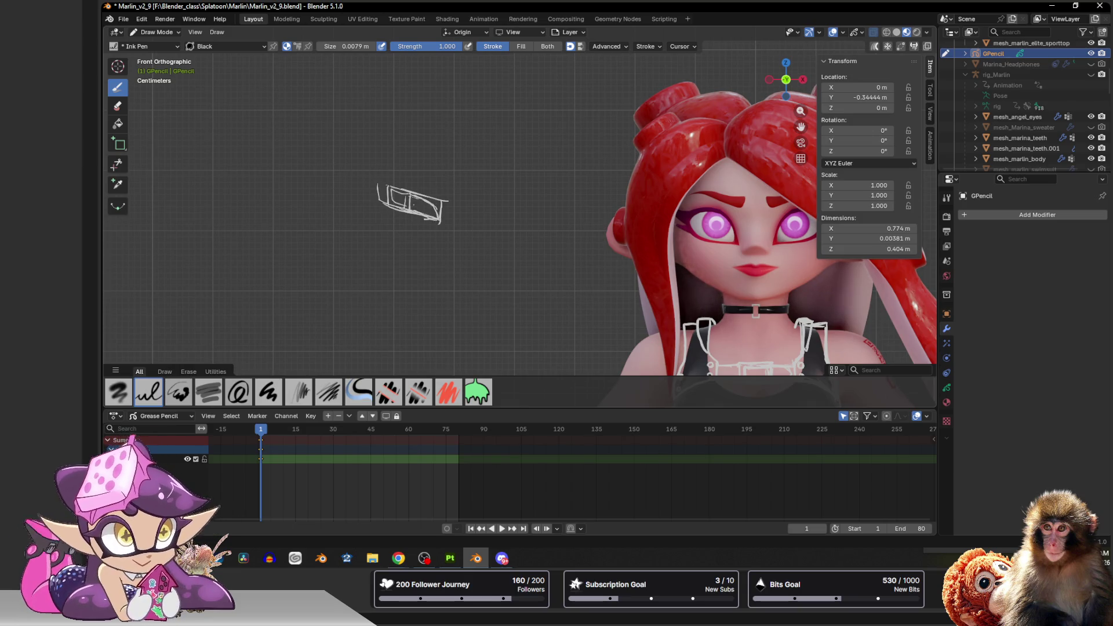
{"action": "mouse_move", "coordinate": [444, 196]}
{"action": "left_mouse_down"}
{"action": "mouse_move", "coordinate": [446, 209]}
{"action": "mouse_move", "coordinate": [477, 146]}
{"action": "mouse_move", "coordinate": [511, 150]}
{"action": "mouse_move", "coordinate": [508, 165]}
{"action": "mouse_move", "coordinate": [496, 150]}
{"action": "mouse_move", "coordinate": [517, 165]}
{"action": "mouse_move", "coordinate": [498, 174]}
{"action": "mouse_move", "coordinate": [481, 220]}
{"action": "mouse_move", "coordinate": [493, 283]}
{"action": "left_mouse_up"}
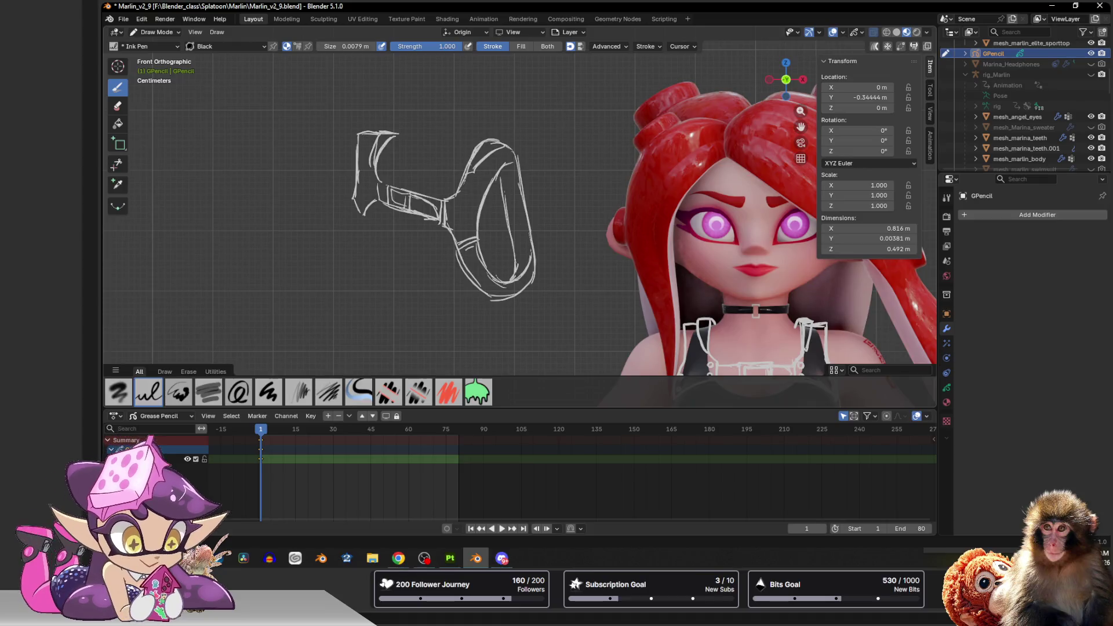
Draw the left loop with its arc and connect the two loops with strap lines.
{"action": "mouse_move", "coordinate": [360, 209]}
{"action": "left_mouse_down"}
{"action": "mouse_move", "coordinate": [352, 267]}
{"action": "mouse_move", "coordinate": [378, 278]}
{"action": "mouse_move", "coordinate": [368, 223]}
{"action": "left_mouse_up"}
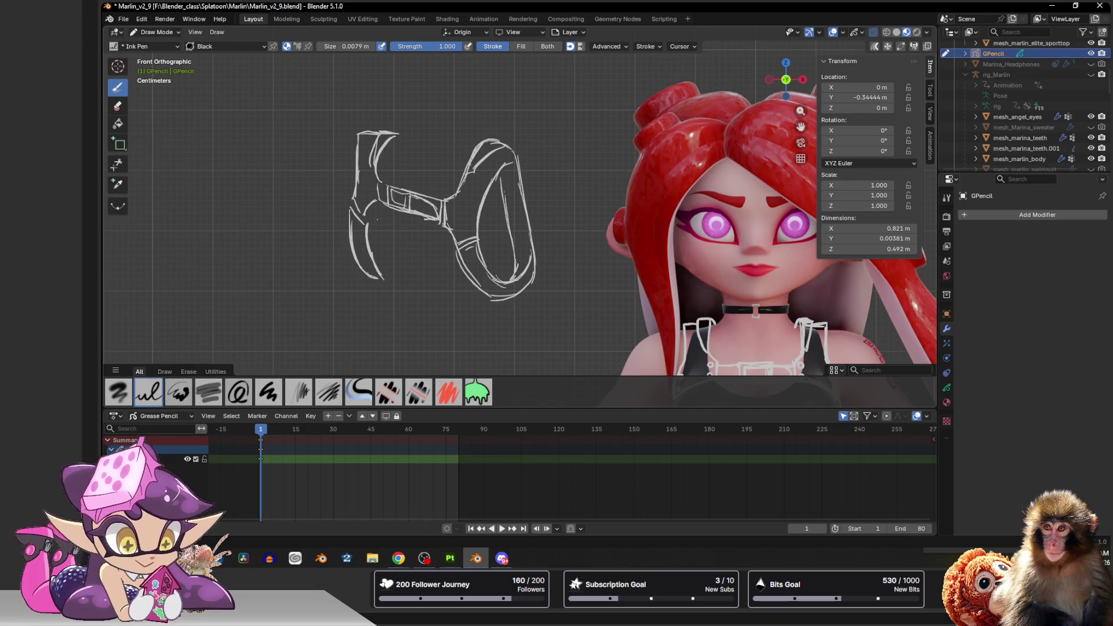
{"action": "left_click_drag", "start_coordinate": [387, 272], "coordinate": [406, 276]}
{"action": "left_click_drag", "start_coordinate": [406, 276], "coordinate": [417, 218]}
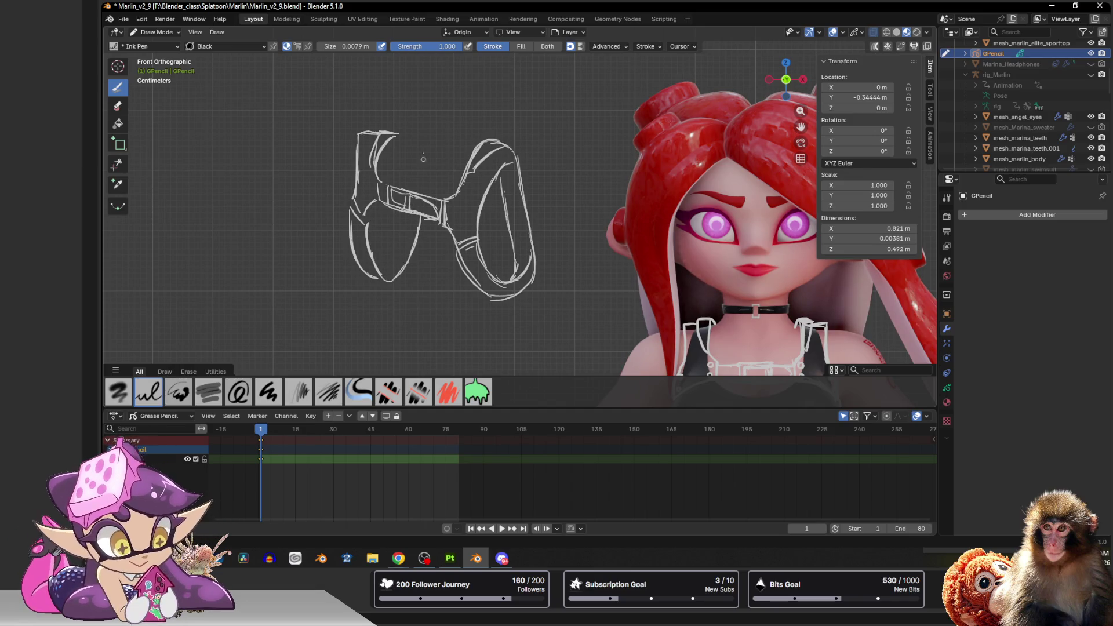
{"action": "left_click_drag", "start_coordinate": [397, 134], "coordinate": [421, 189]}
{"action": "mouse_move", "coordinate": [392, 150]}
{"action": "left_mouse_down"}
{"action": "mouse_move", "coordinate": [381, 171]}
{"action": "mouse_move", "coordinate": [392, 257]}
{"action": "left_mouse_up"}
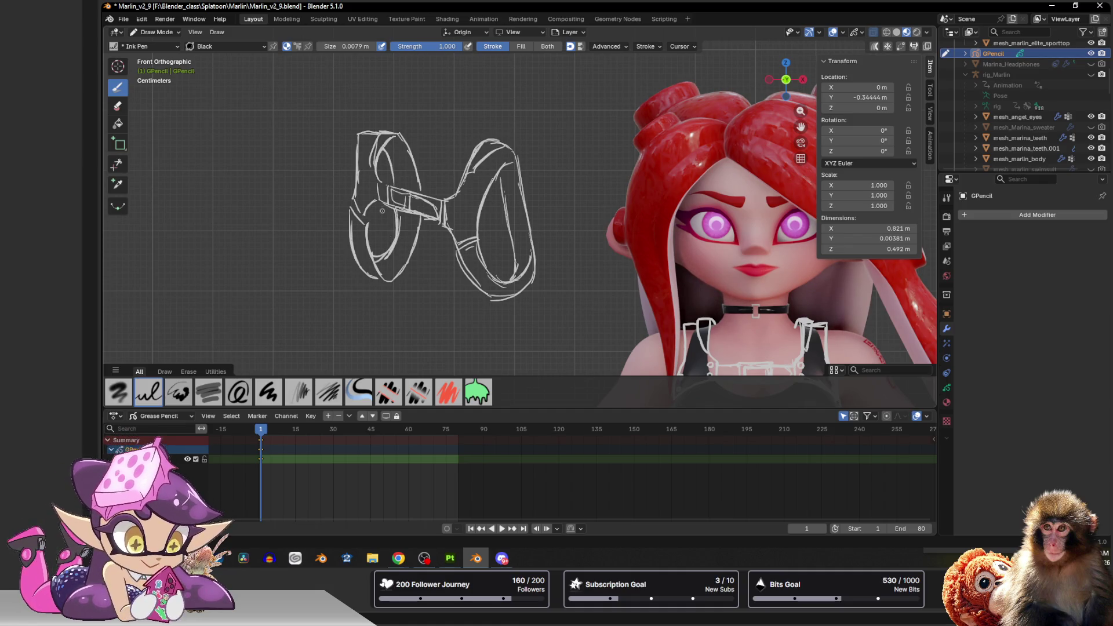
{"action": "mouse_move", "coordinate": [412, 160]}
{"action": "left_mouse_down"}
{"action": "mouse_move", "coordinate": [461, 169]}
{"action": "mouse_move", "coordinate": [455, 187]}
{"action": "left_mouse_up"}
{"action": "mouse_move", "coordinate": [463, 251]}
{"action": "left_mouse_down"}
{"action": "mouse_move", "coordinate": [476, 253]}
{"action": "mouse_move", "coordinate": [454, 252]}
{"action": "mouse_move", "coordinate": [462, 240]}
{"action": "left_mouse_up"}
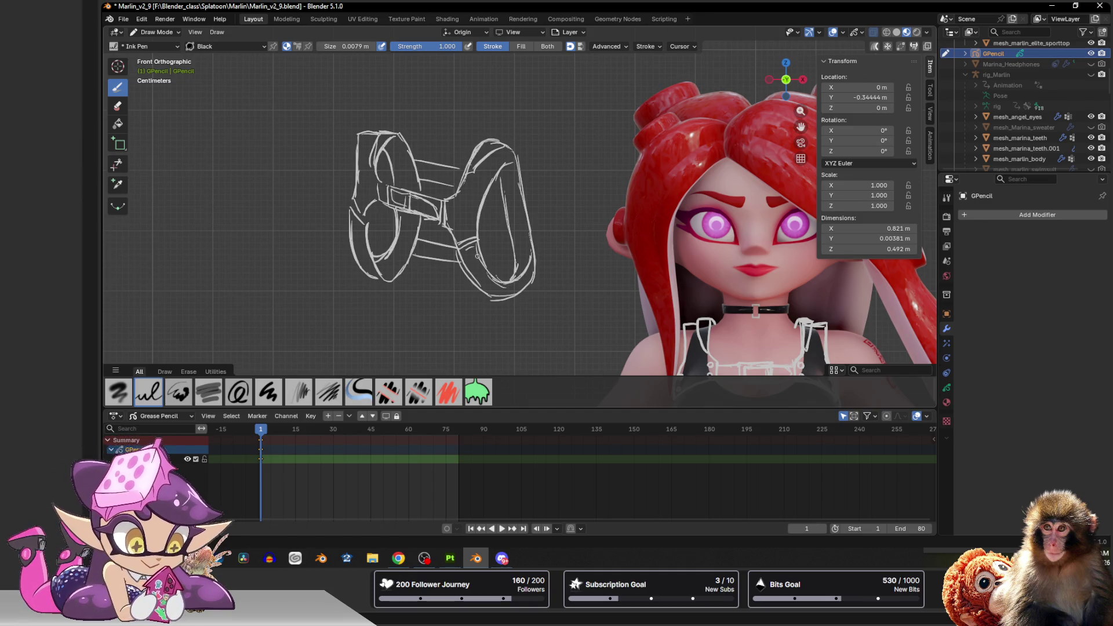
{"action": "scroll", "coordinate": [509, 127], "scroll_direction": "down", "scroll_amount": 4}
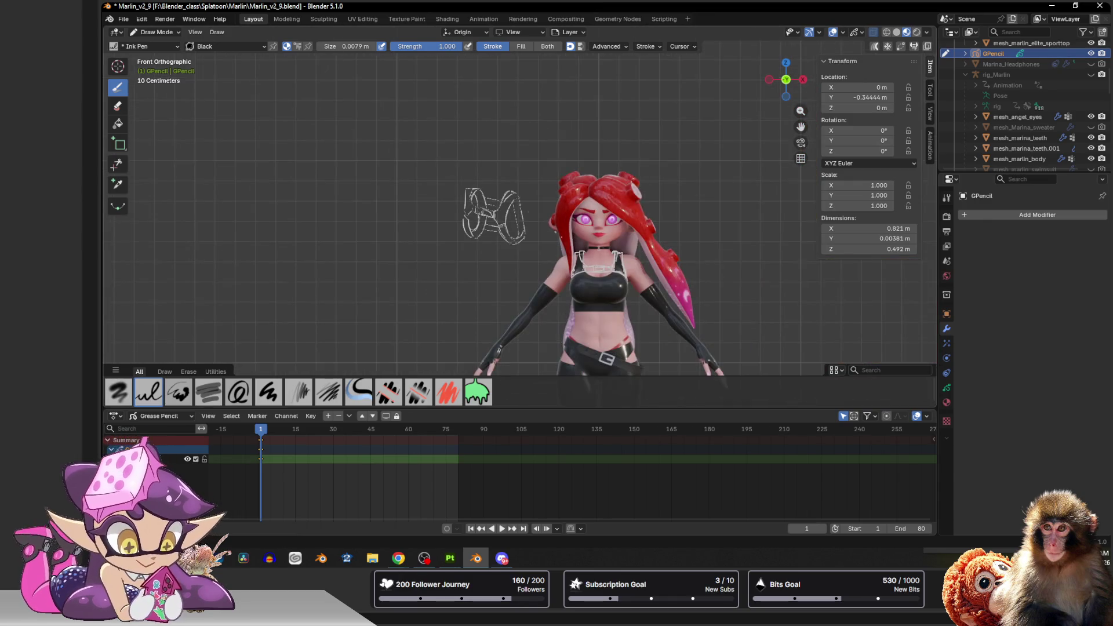
{"action": "scroll", "coordinate": [594, 255], "scroll_direction": "up", "scroll_amount": 3}
{"action": "scroll", "coordinate": [594, 255], "scroll_direction": "down", "scroll_amount": 4}
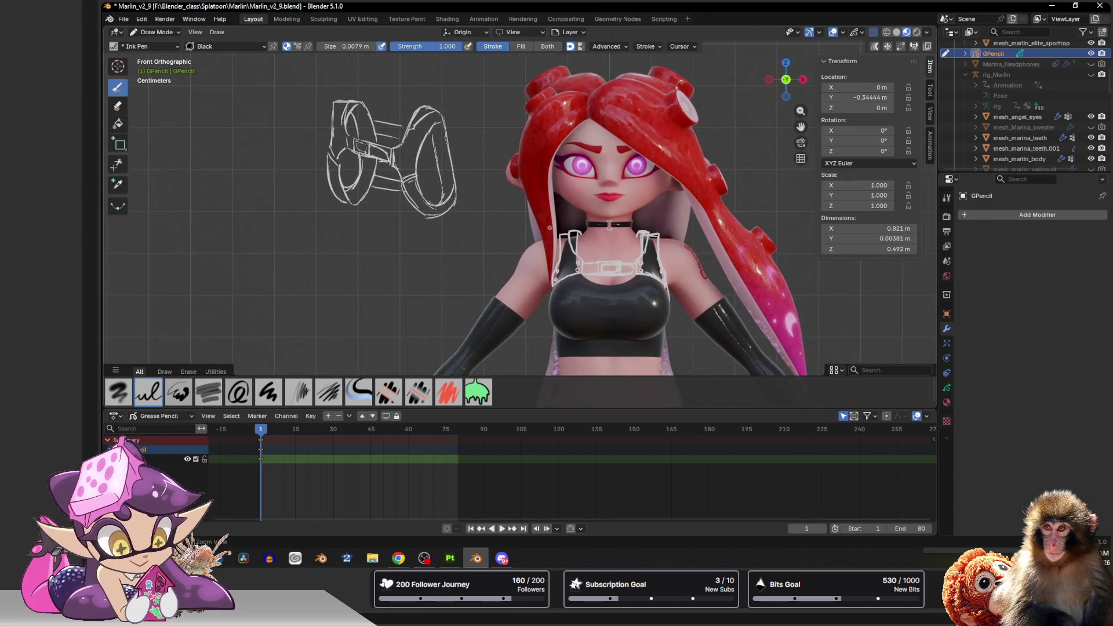
{"action": "scroll", "coordinate": [522, 218], "scroll_direction": "down", "scroll_amount": 2}
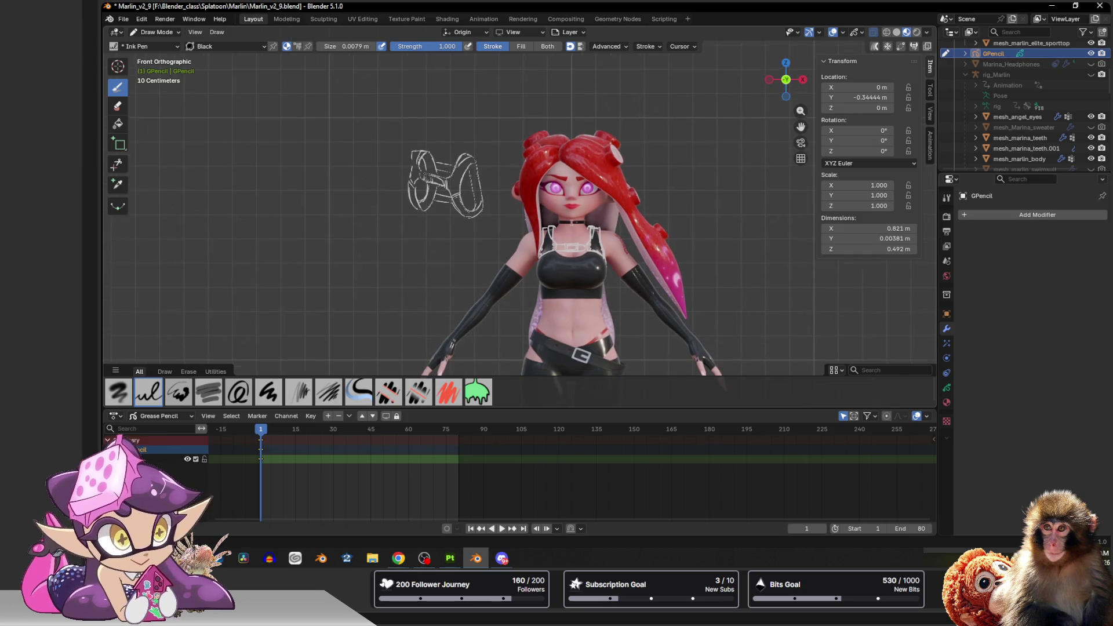
{"action": "scroll", "coordinate": [523, 217], "scroll_direction": "up", "scroll_amount": 1}
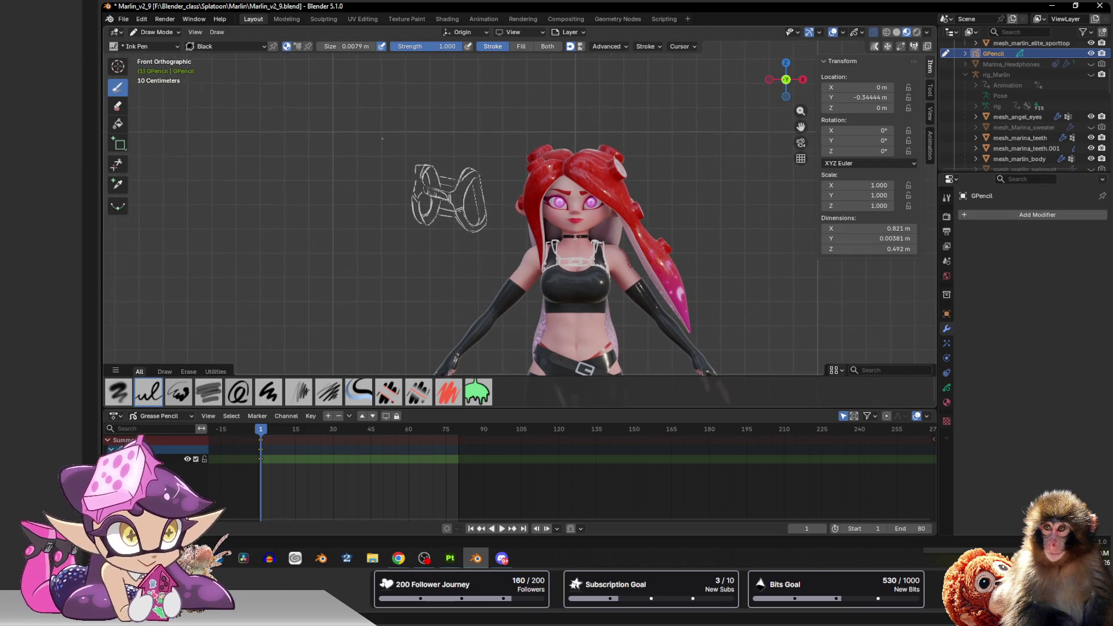
{"action": "scroll", "coordinate": [420, 166], "scroll_direction": "up", "scroll_amount": 3}
{"action": "scroll", "coordinate": [420, 167], "scroll_direction": "up", "scroll_amount": 3}
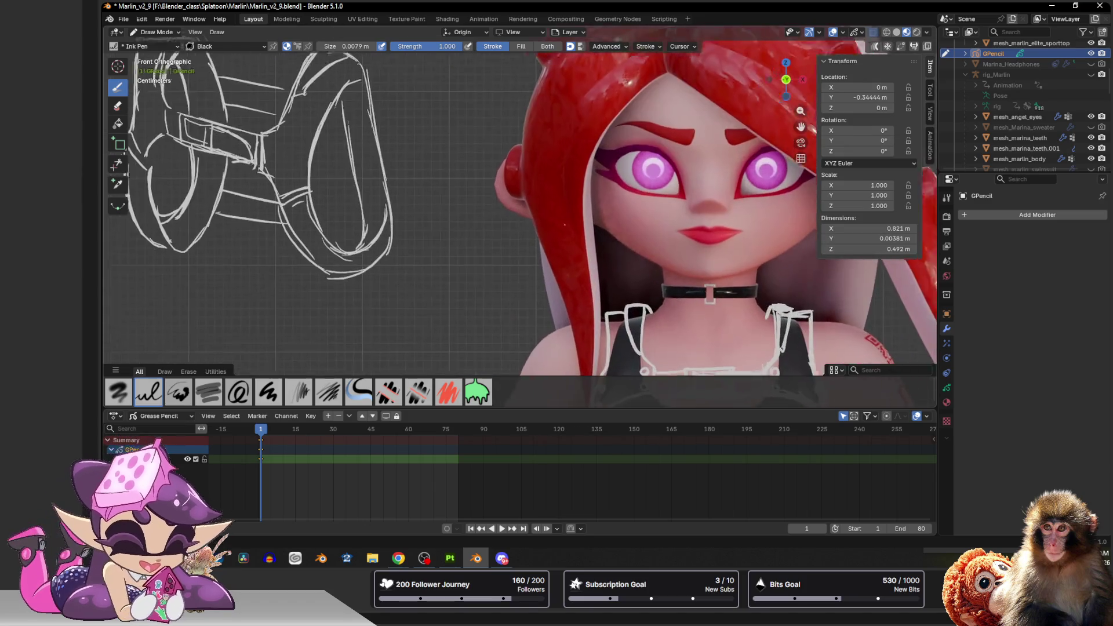
Return to Object Mode and save Marlin_v2_9.blend.
{"action": "key", "text": "Tab"}
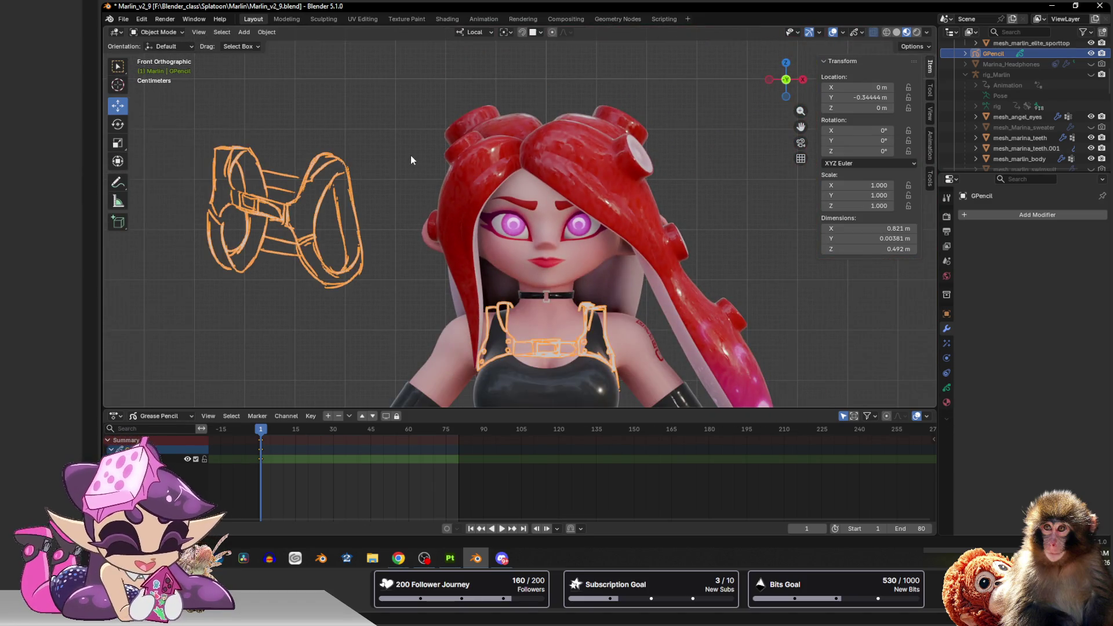
{"action": "key", "text": "ctrl+s"}
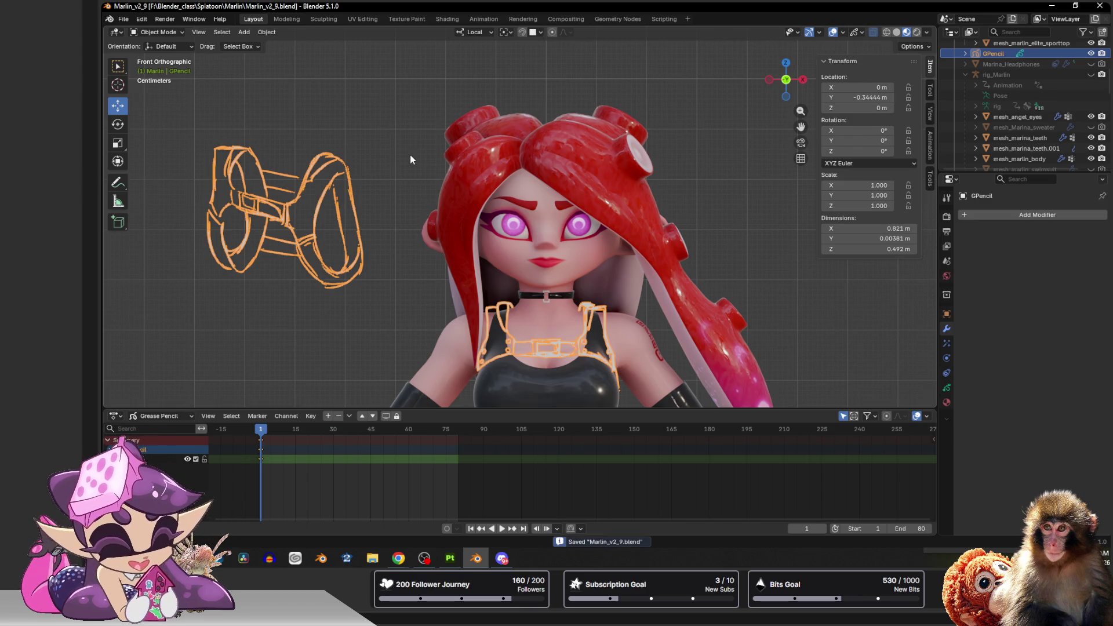